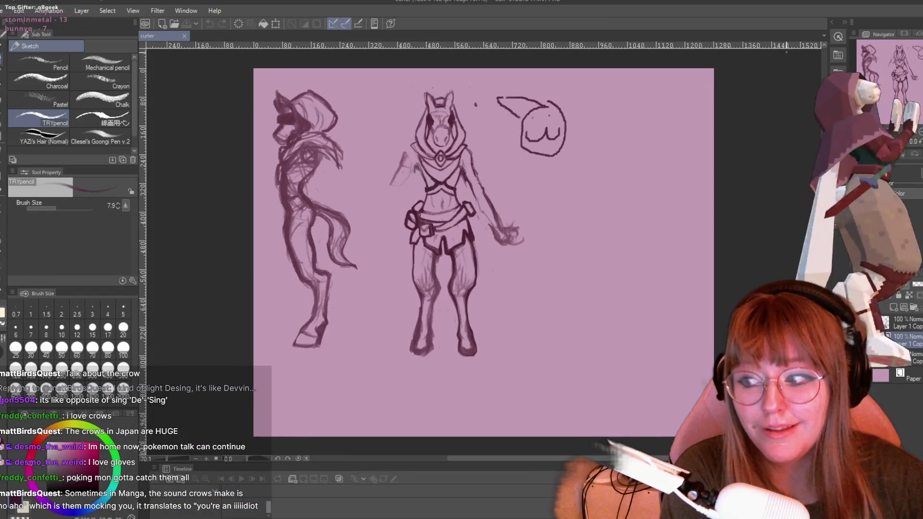
Make a few test strokes in the empty upper-right area, then undo them.
scroll(483, 253, "up", 2)
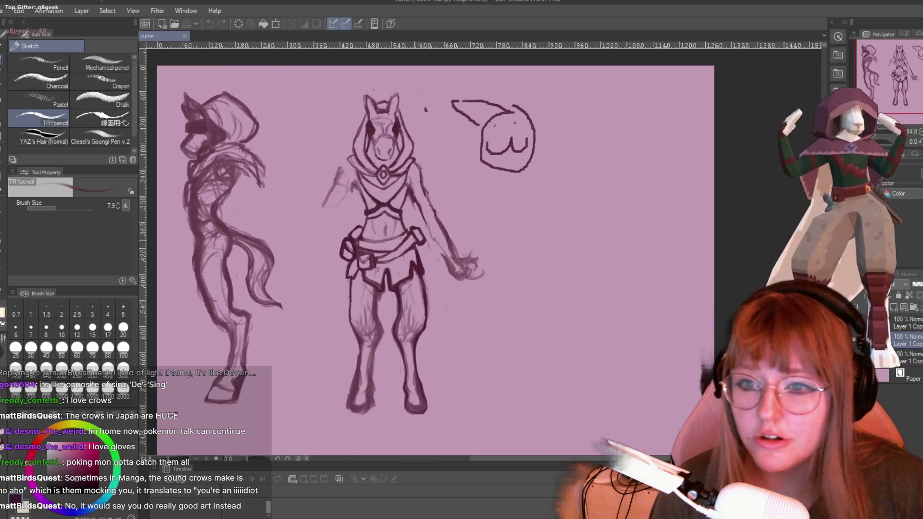
scroll(415, 240, "down", 1)
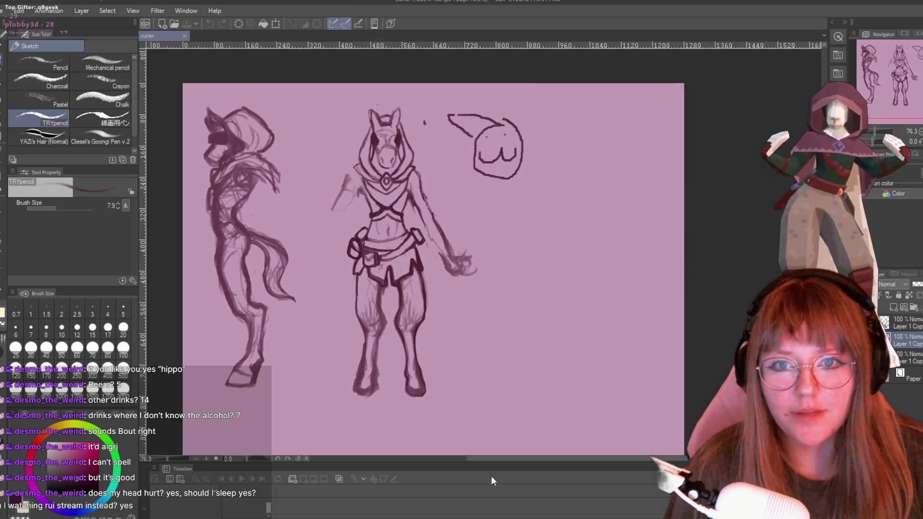
scroll(470, 163, "up", 1)
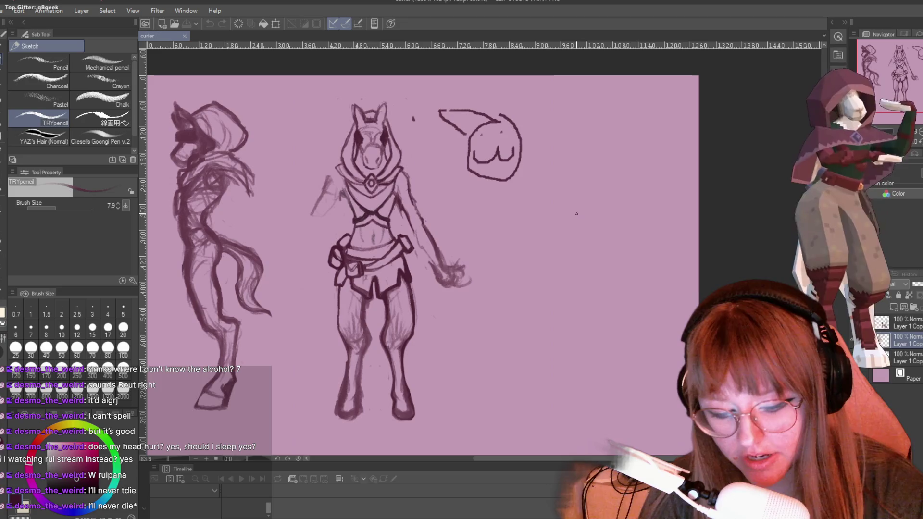
left_click(576, 213)
mouse_move(576, 202)
left_mouse_down()
mouse_move(579, 227)
mouse_move(608, 279)
left_mouse_up()
left_click_drag(591, 218, 601, 261)
key("ctrl+z")
key("ctrl+z")
key("ctrl+z")
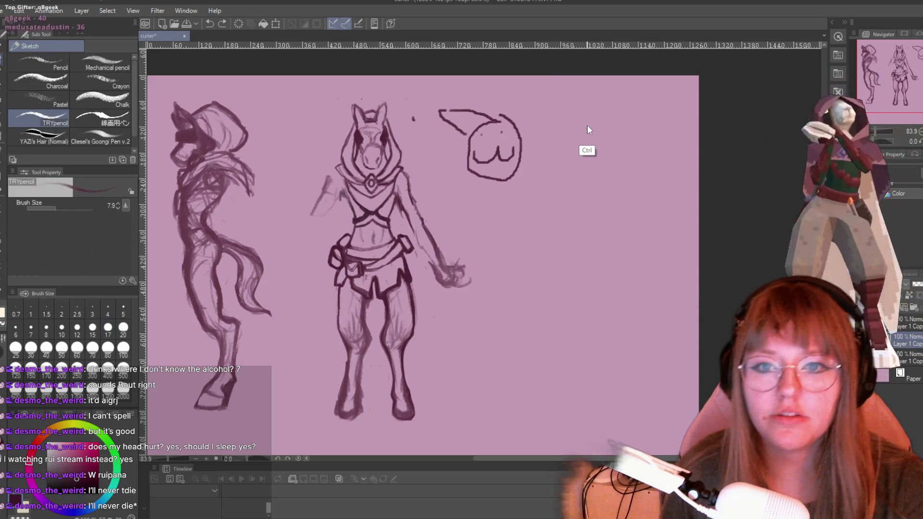
Erase the upper-right blob doodle and the front figure's hand with the Snap eraser at size 34.7.
key("e")
mouse_move(526, 178)
left_mouse_down()
mouse_move(515, 110)
mouse_move(486, 117)
left_mouse_up()
left_click_drag(59, 206, 66, 207)
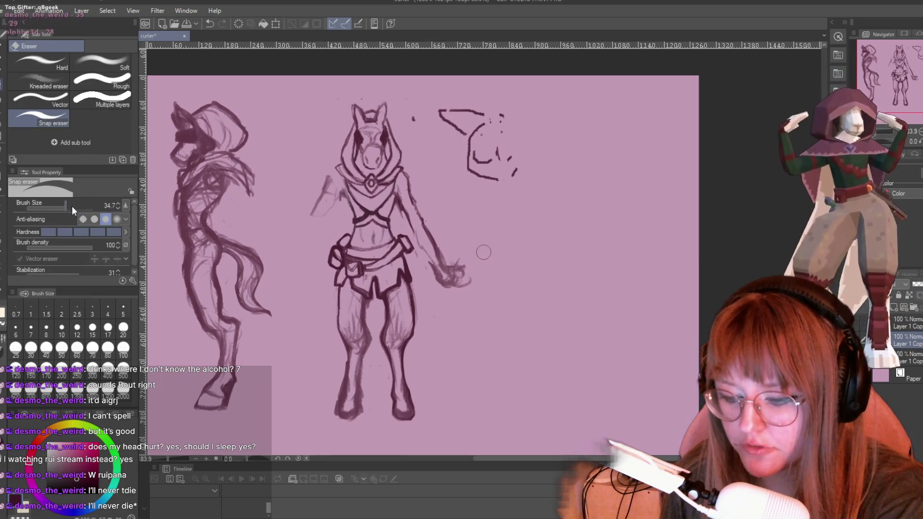
mouse_move(496, 98)
left_mouse_down()
mouse_move(516, 161)
mouse_move(491, 87)
mouse_move(478, 156)
mouse_move(445, 118)
mouse_move(412, 117)
mouse_move(500, 173)
mouse_move(472, 255)
mouse_move(448, 248)
mouse_move(469, 288)
mouse_move(454, 297)
mouse_move(438, 283)
mouse_move(449, 282)
mouse_move(439, 273)
mouse_move(446, 263)
left_mouse_up()
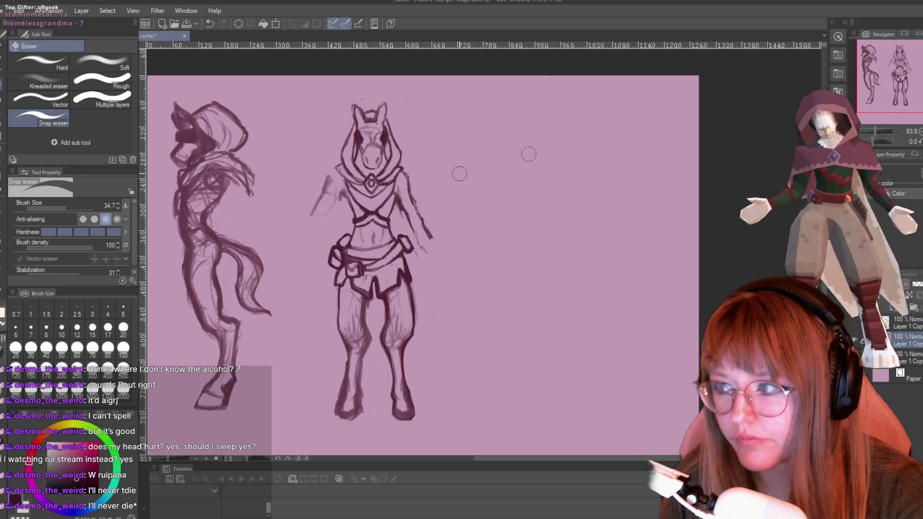
key("p")
key("p")
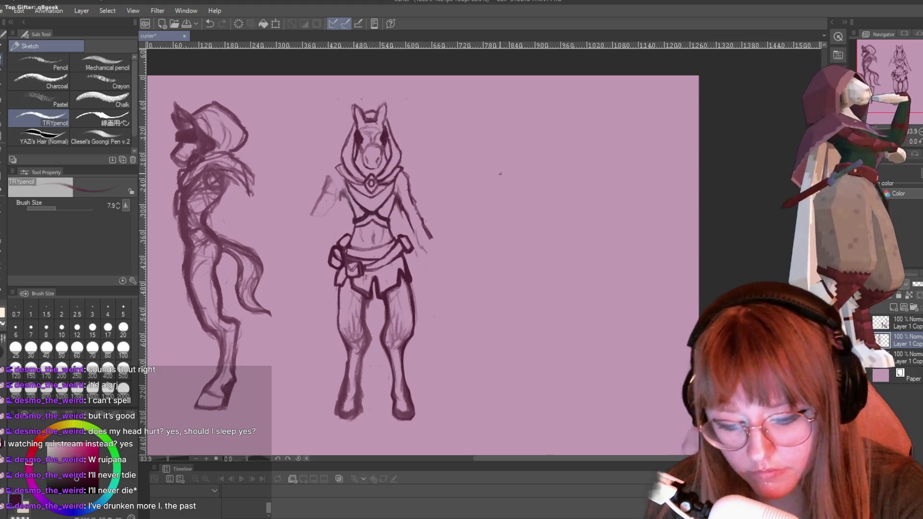
Draw a dark diagonal line beside the front figure with the pencil at size 15.9.
left_click_drag(563, 238, 471, 182)
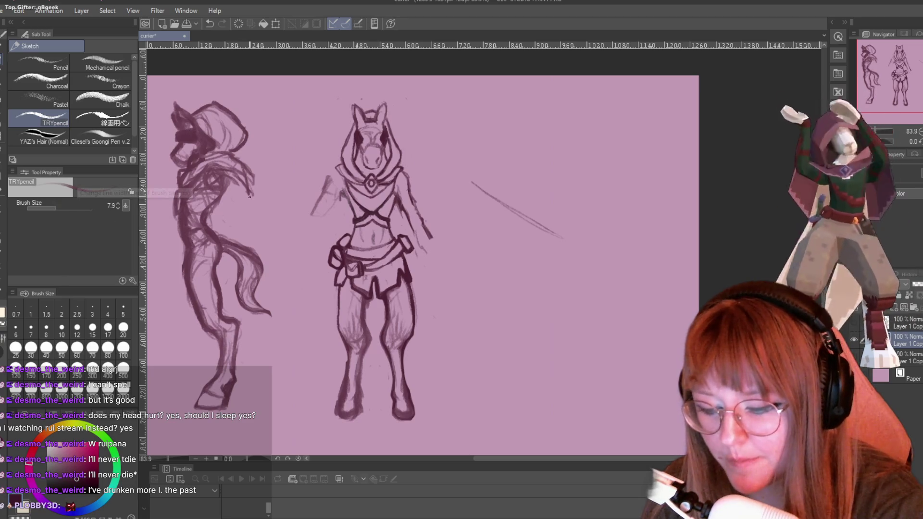
left_click_drag(59, 212, 65, 211)
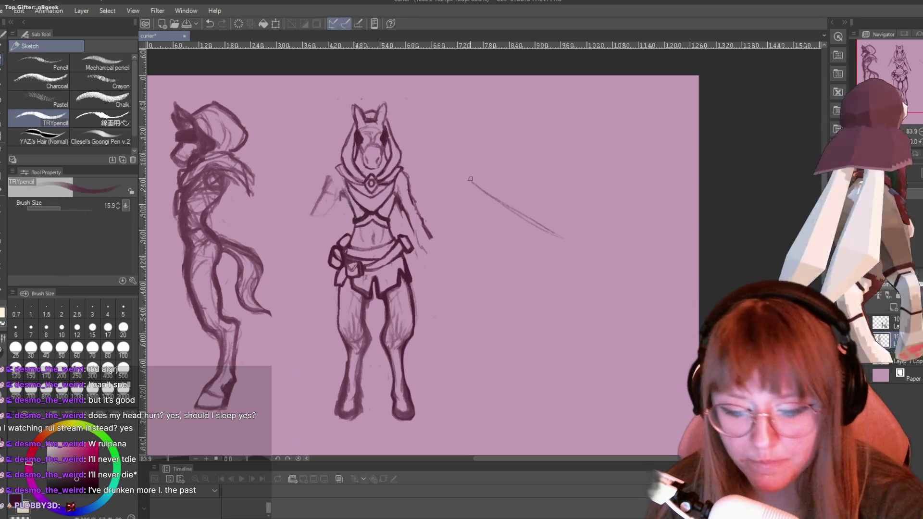
left_click_drag(470, 178, 572, 242)
mouse_move(470, 174)
left_mouse_down()
mouse_move(546, 229)
mouse_move(524, 175)
mouse_move(594, 216)
left_mouse_up()
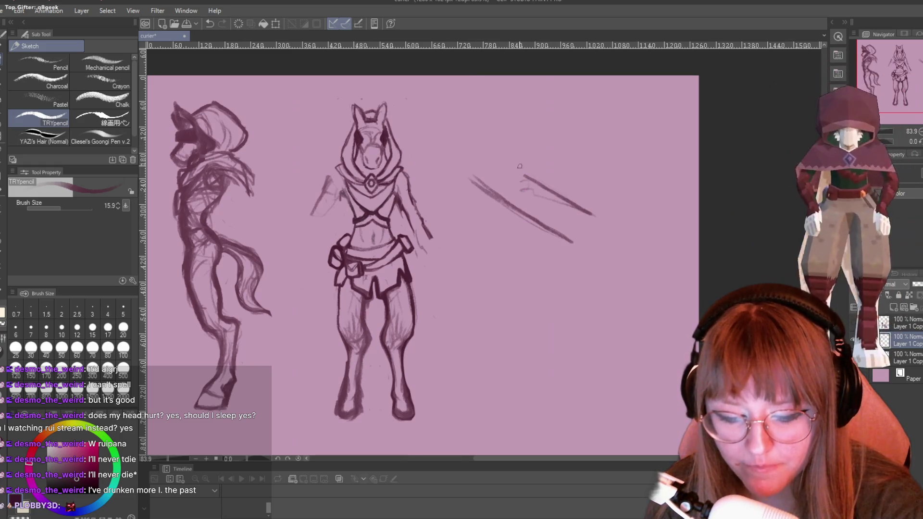
Erase the diagonal strokes with the Snap eraser.
key("e")
left_click_drag(471, 175, 581, 249)
left_click_drag(524, 175, 611, 209)
left_click_drag(522, 219, 541, 226)
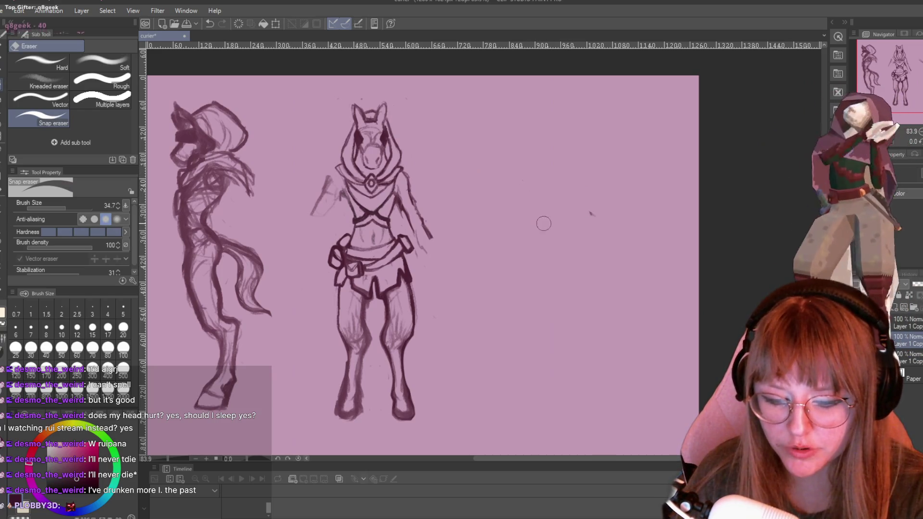
key("b")
key("p")
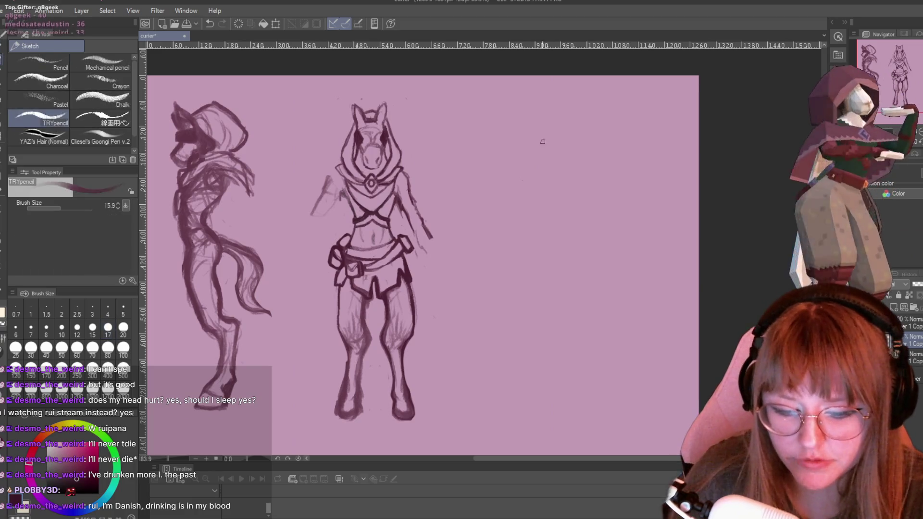
Start a new sketch with an arc and long diagonal construction lines.
left_click_drag(518, 125, 560, 168)
mouse_move(523, 191)
left_mouse_down()
mouse_move(500, 248)
mouse_move(563, 171)
mouse_move(533, 194)
left_mouse_up()
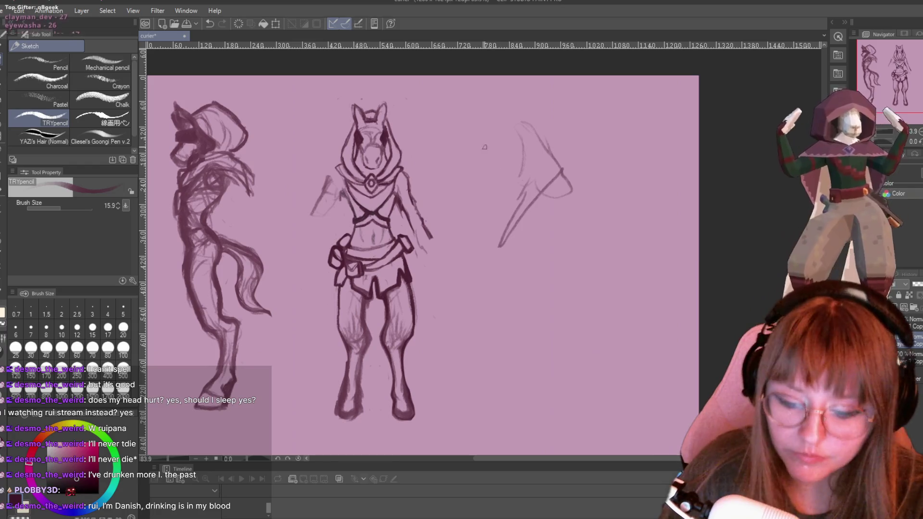
mouse_move(483, 142)
left_mouse_down()
mouse_move(529, 222)
mouse_move(476, 124)
mouse_move(520, 220)
left_mouse_up()
left_click_drag(490, 173, 547, 281)
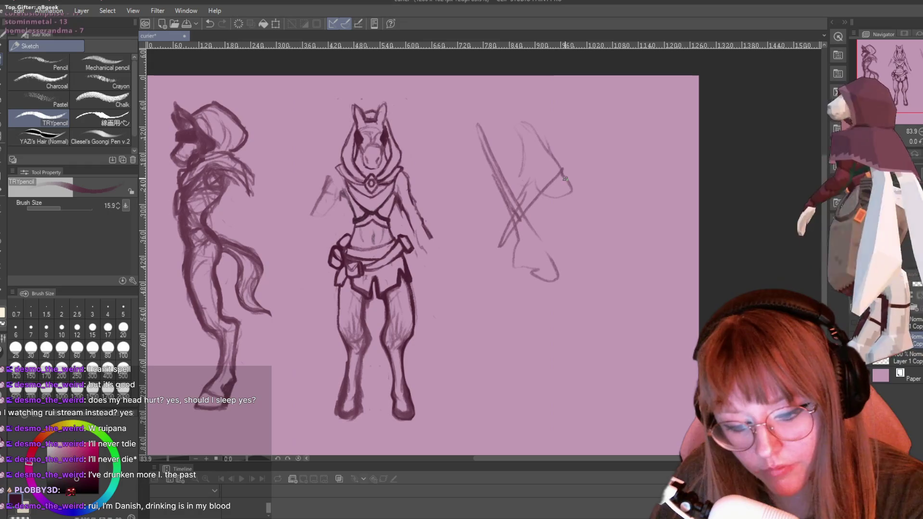
left_click_drag(566, 177, 541, 228)
left_click_drag(535, 146, 531, 159)
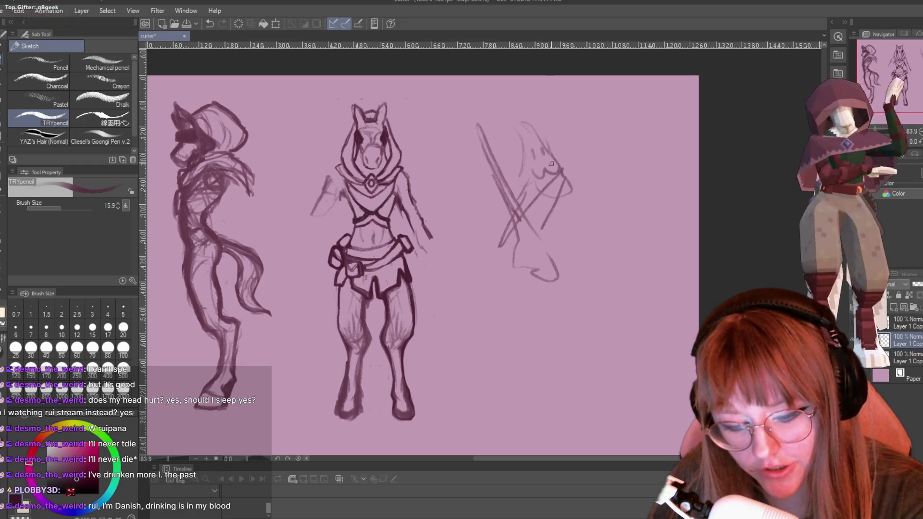
Outline the head, inverted-V body and right-side lines, then erase most of the new sketch.
mouse_move(531, 124)
left_mouse_down()
mouse_move(571, 190)
mouse_move(525, 190)
left_mouse_up()
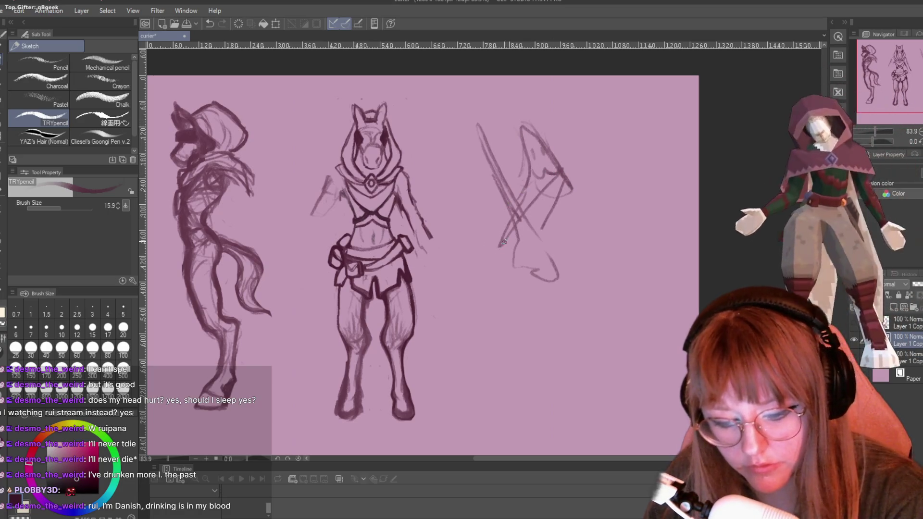
mouse_move(507, 238)
left_mouse_down()
mouse_move(489, 248)
mouse_move(481, 212)
mouse_move(490, 294)
left_mouse_up()
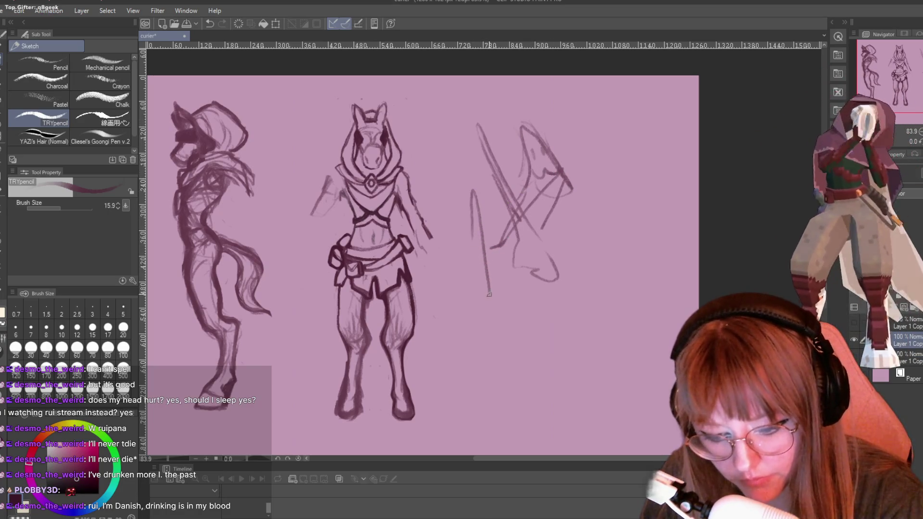
left_click_drag(470, 225, 466, 290)
left_click_drag(460, 321, 519, 275)
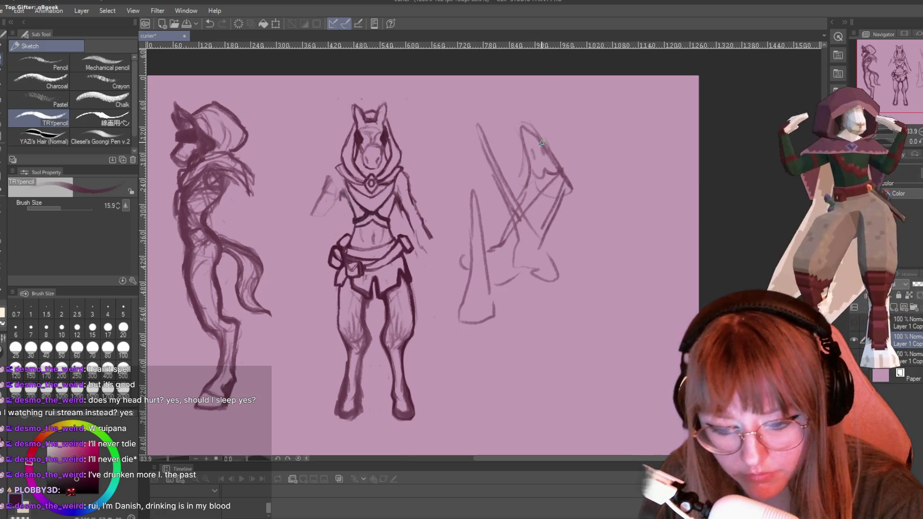
mouse_move(564, 202)
left_mouse_down()
mouse_move(580, 264)
mouse_move(566, 117)
left_mouse_up()
mouse_move(568, 198)
left_mouse_down()
mouse_move(586, 266)
mouse_move(598, 251)
left_mouse_up()
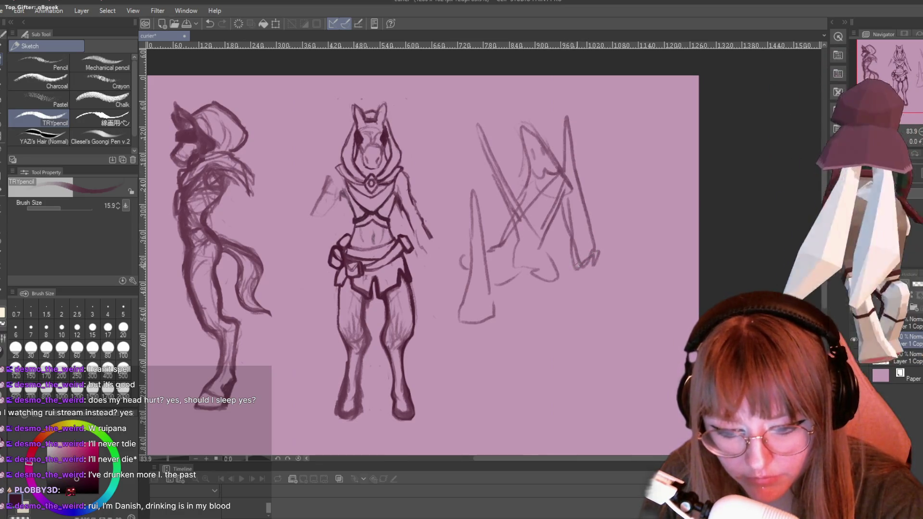
mouse_move(518, 282)
left_mouse_down()
mouse_move(537, 313)
mouse_move(549, 284)
left_mouse_up()
key("e")
mouse_move(527, 187)
left_mouse_down()
mouse_move(534, 284)
mouse_move(529, 130)
mouse_move(543, 173)
mouse_move(567, 148)
mouse_move(570, 330)
mouse_move(552, 192)
mouse_move(556, 212)
mouse_move(559, 121)
mouse_move(521, 135)
mouse_move(497, 175)
mouse_move(450, 165)
left_mouse_up()
Erase the leftover strokes and stray marks right of the front sketch, then scroll the view right.
mouse_move(471, 134)
left_mouse_down()
mouse_move(494, 154)
mouse_move(480, 191)
mouse_move(488, 295)
mouse_move(465, 266)
mouse_move(466, 312)
mouse_move(498, 319)
left_mouse_up()
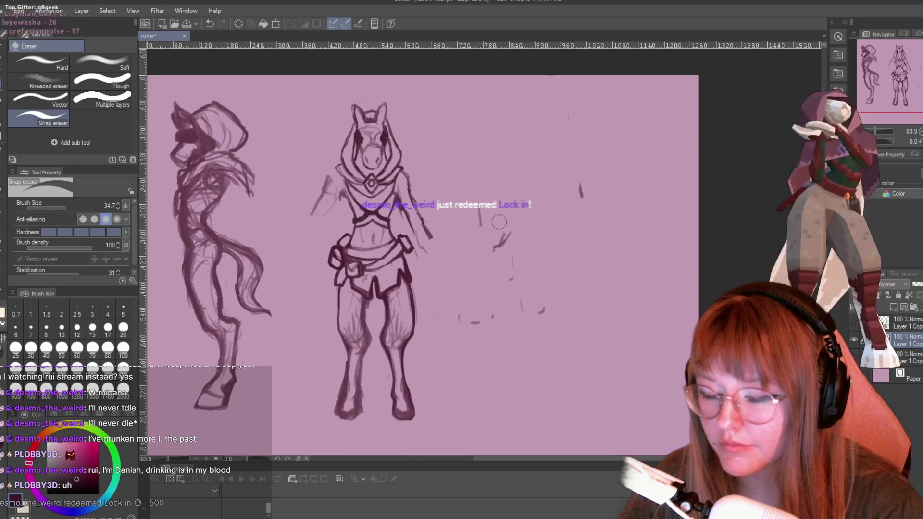
mouse_move(478, 217)
left_mouse_down()
mouse_move(495, 259)
mouse_move(463, 322)
mouse_move(481, 289)
mouse_move(515, 295)
mouse_move(513, 280)
mouse_move(568, 327)
left_mouse_up()
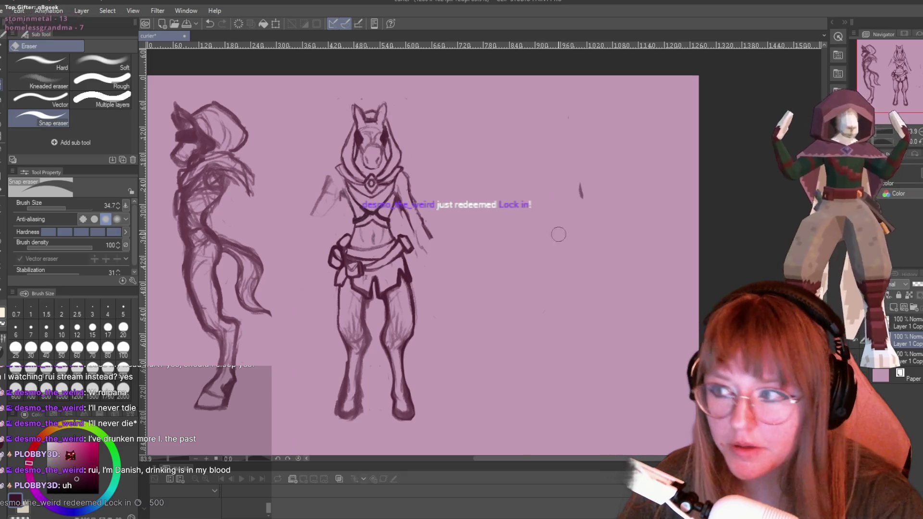
left_click_drag(581, 178, 585, 221)
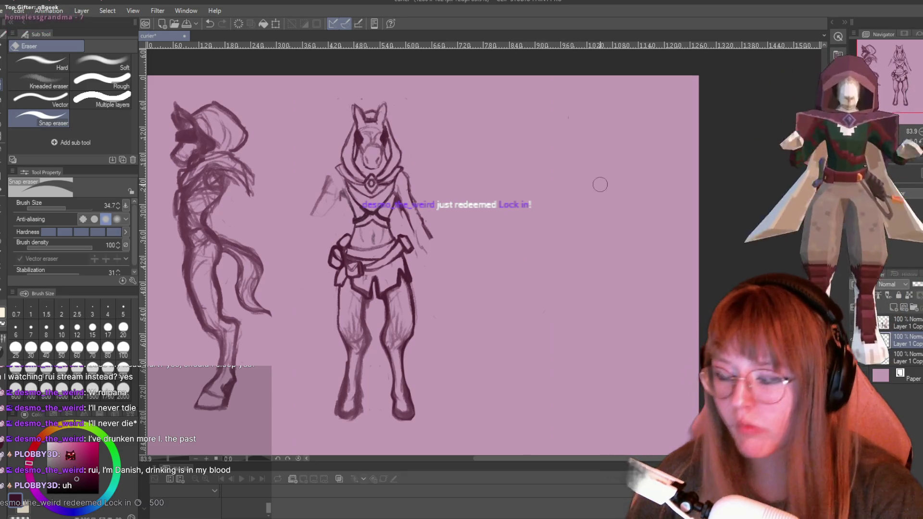
left_click_drag(592, 460, 567, 462)
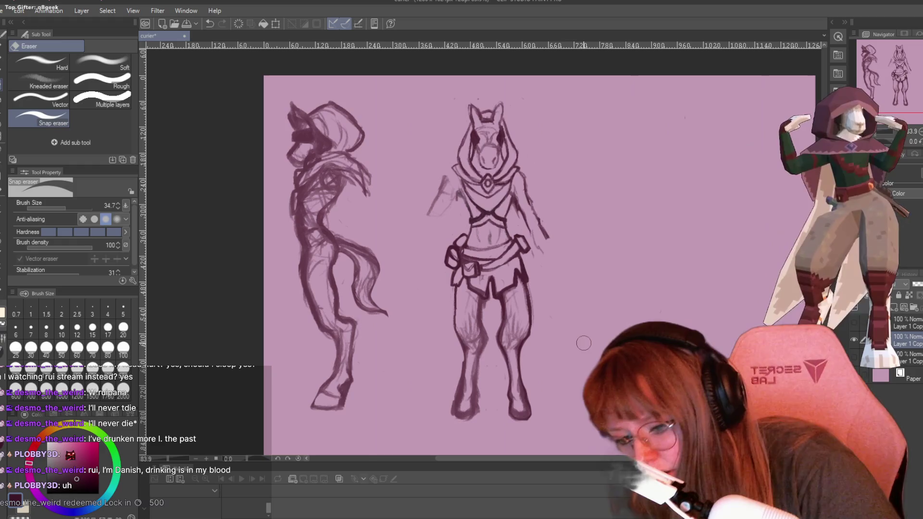
Pick the Lasso sub tool of the Selection area tool.
left_click(2, 169)
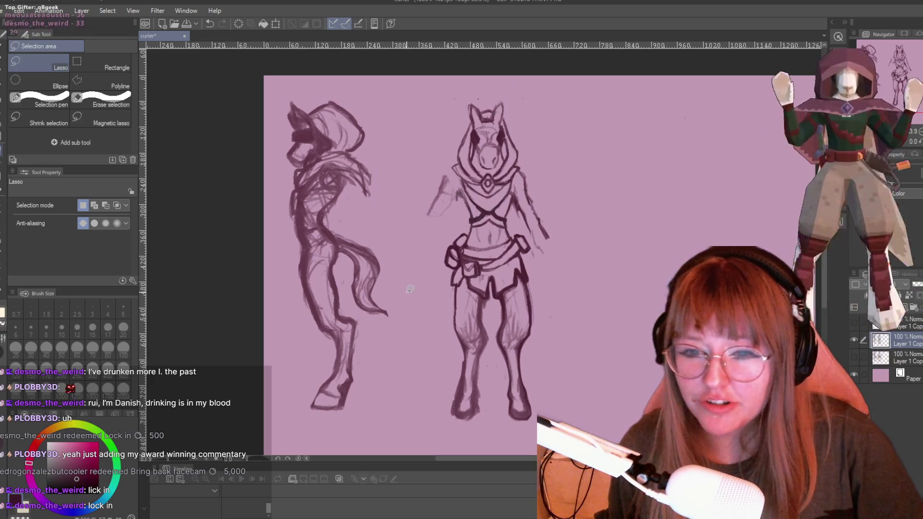
Zoom in, lasso a tiny area beside the front figure, deselect, and switch to the Snap eraser.
scroll(600, 283, "up", 1)
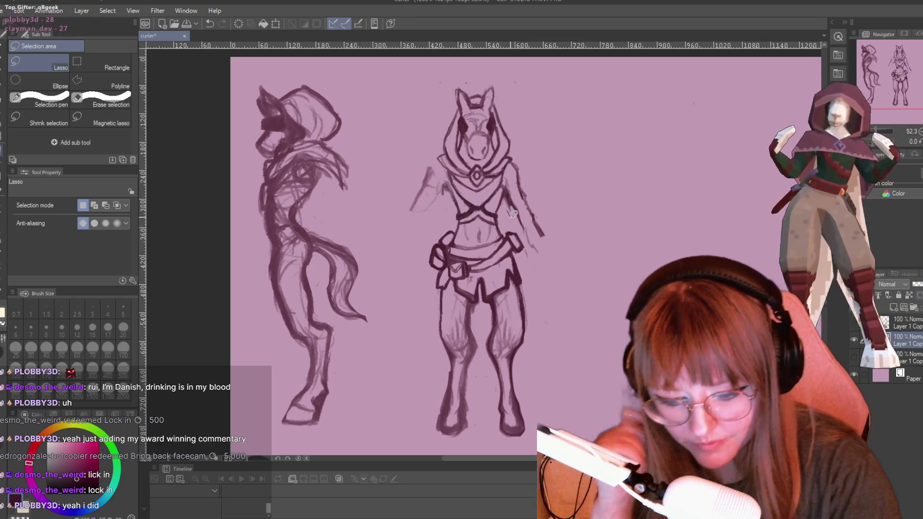
left_click_drag(512, 212, 509, 209)
key("ctrl+d")
key("p")
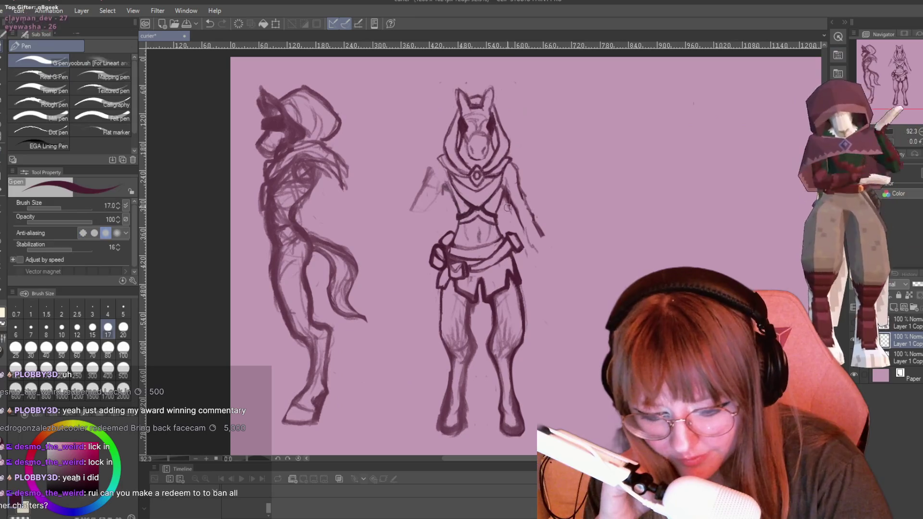
key("e")
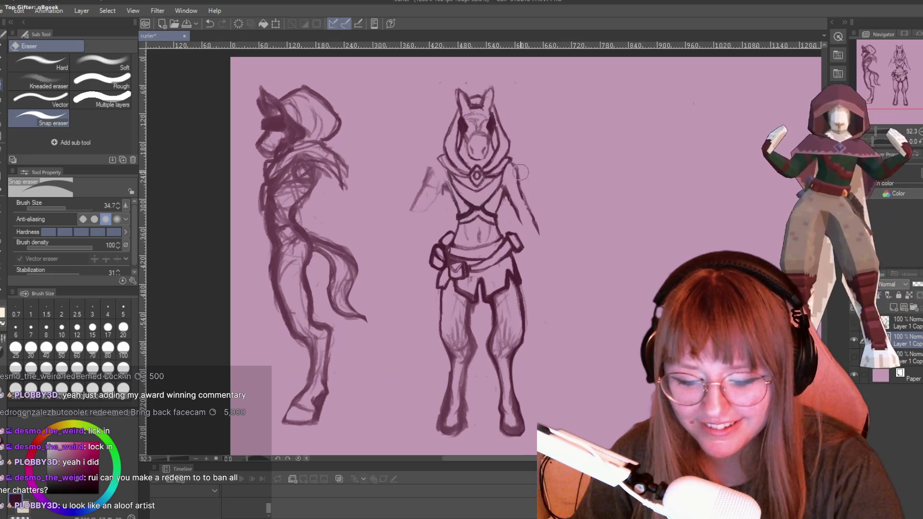
Wipe out the faint staff stroke left of the front-view figure with the Snap eraser.
mouse_move(425, 153)
left_mouse_down()
mouse_move(439, 189)
mouse_move(411, 212)
left_mouse_up()
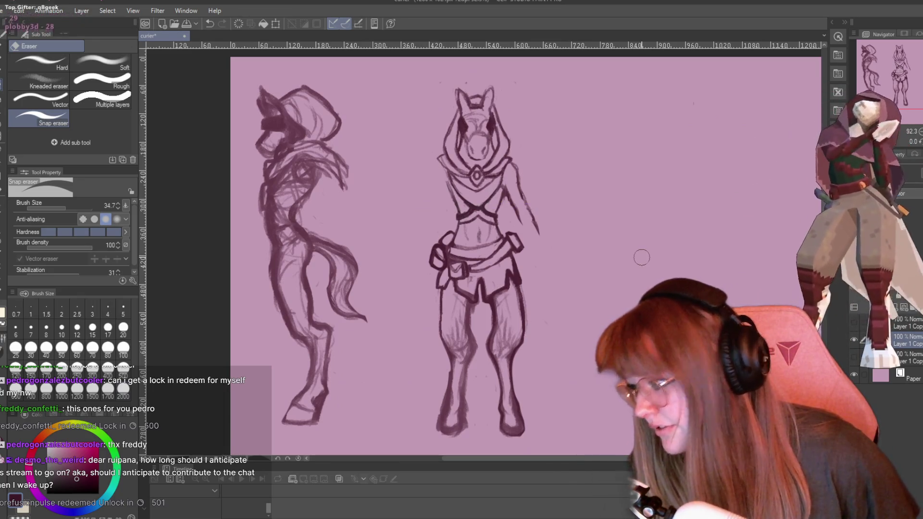
Move the view right of the front figure and sketch a rough head circle with the TRYpencil.
scroll(635, 245, "down", 2)
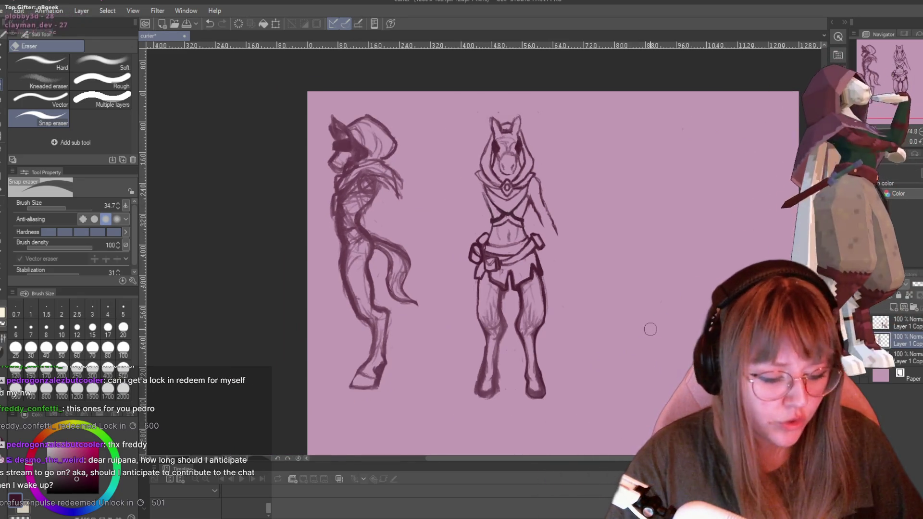
left_click_drag(628, 457, 702, 460)
scroll(628, 274, "up", 1)
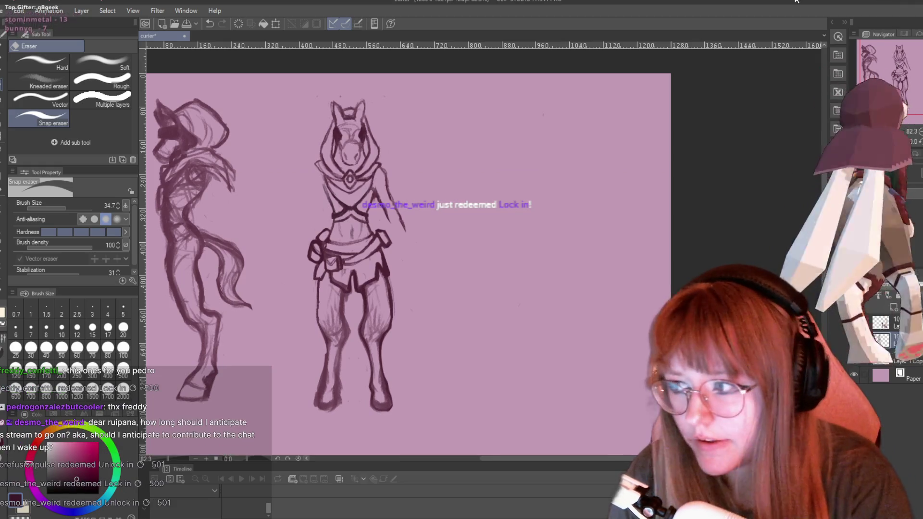
key("p")
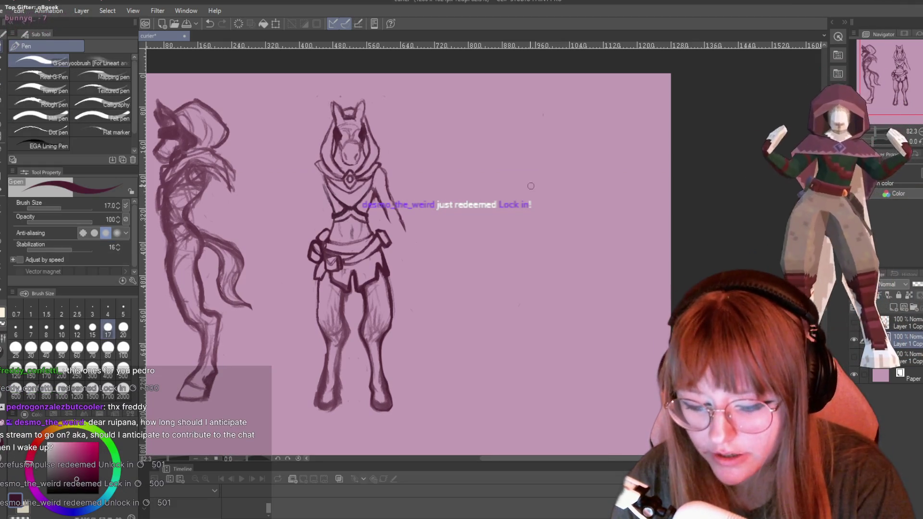
key("p")
mouse_move(533, 164)
left_mouse_down()
mouse_move(567, 213)
mouse_move(524, 159)
mouse_move(573, 218)
left_mouse_up()
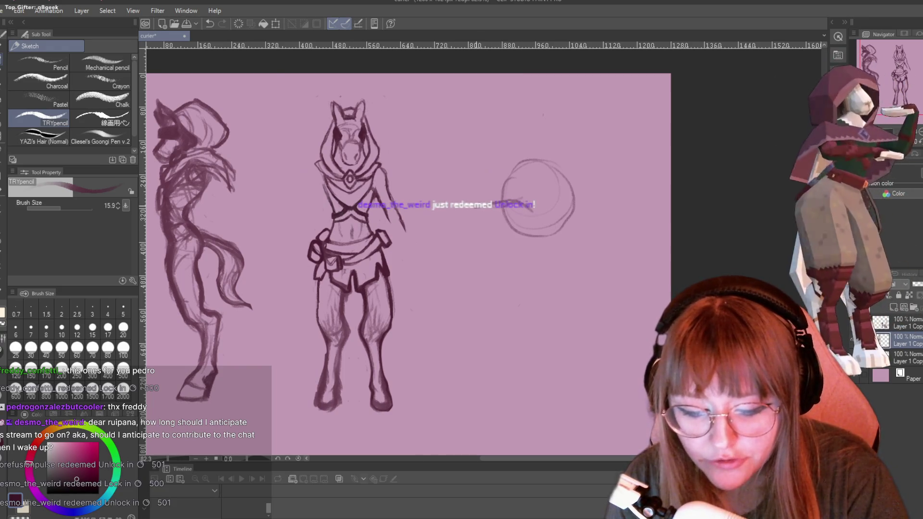
Sketch the muzzle line left of the circle and small strokes along its right edge.
left_click_drag(469, 219, 503, 215)
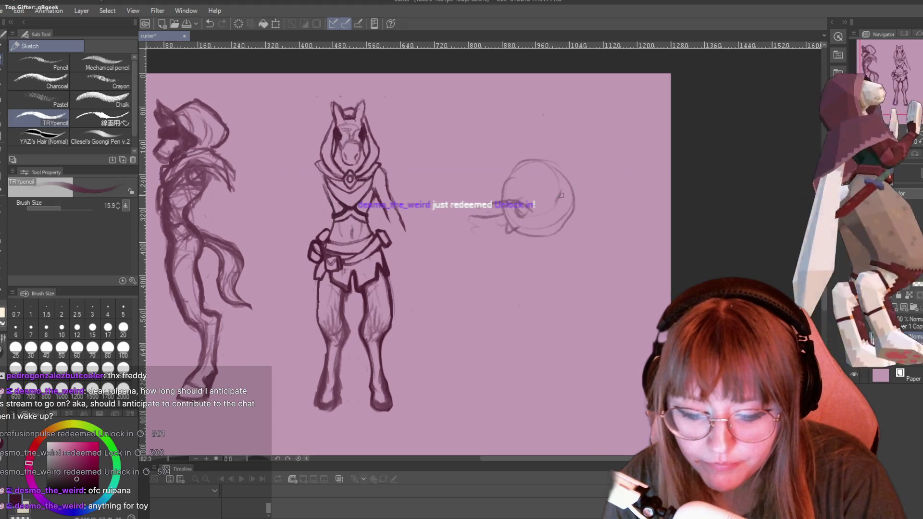
left_click_drag(575, 192, 563, 197)
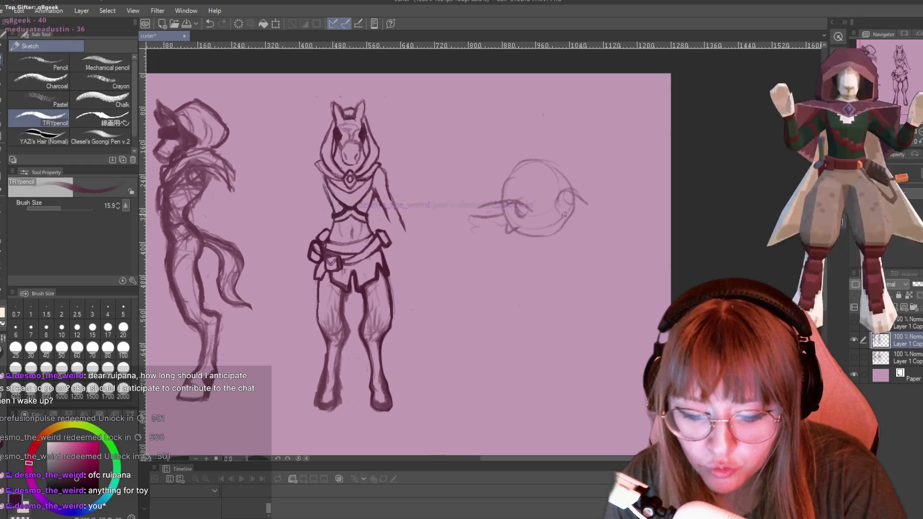
left_click_drag(558, 235, 563, 240)
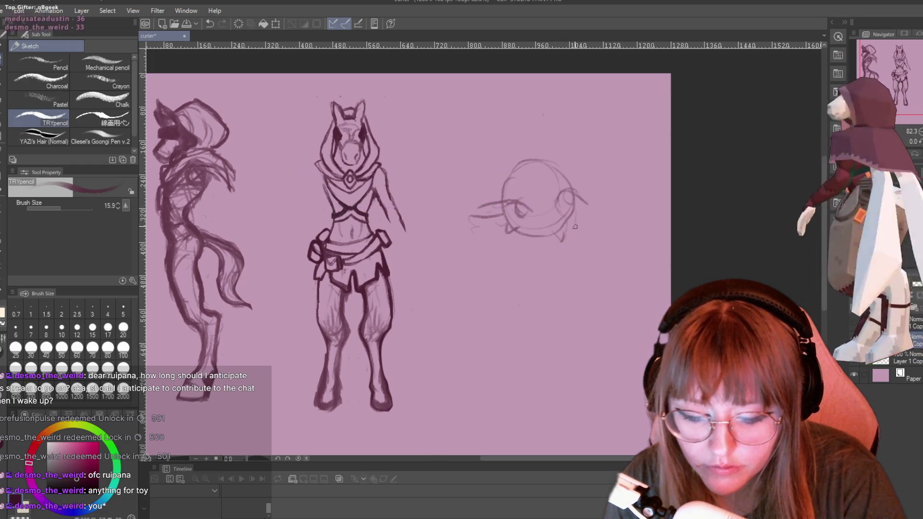
left_click_drag(503, 208, 472, 222)
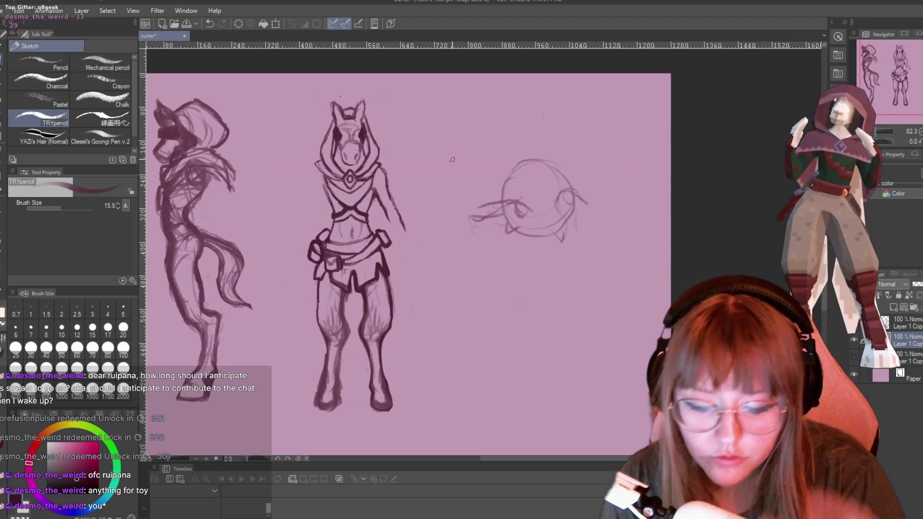
scroll(451, 159, "up", 2)
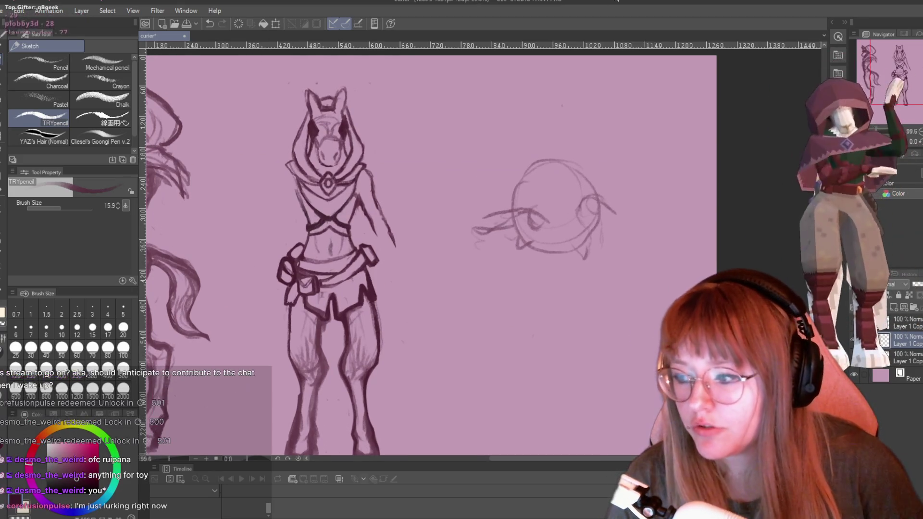
scroll(608, 270, "up", 1)
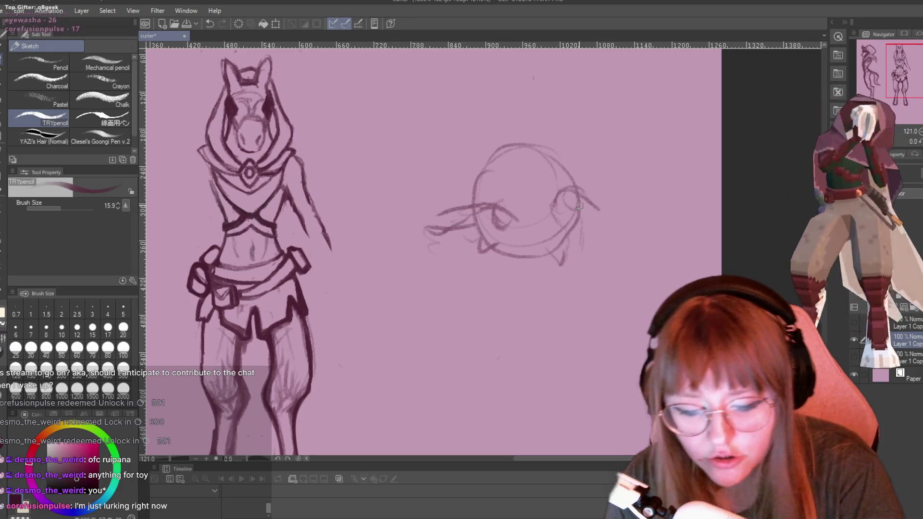
Sketch the head's right-side curve and hair strands falling from the top.
left_click_drag(584, 206, 570, 285)
left_click_drag(510, 163, 465, 157)
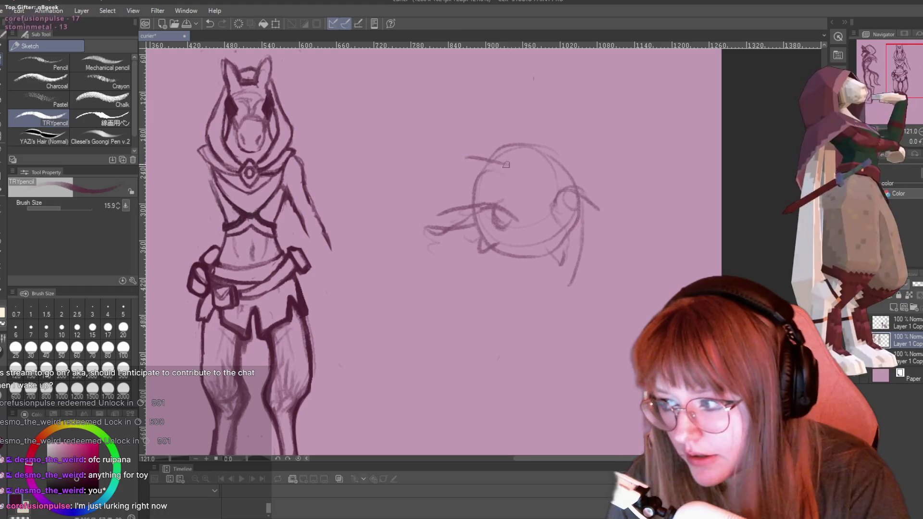
mouse_move(525, 153)
left_mouse_down()
mouse_move(530, 210)
mouse_move(535, 200)
mouse_move(574, 240)
mouse_move(575, 269)
mouse_move(567, 260)
left_mouse_up()
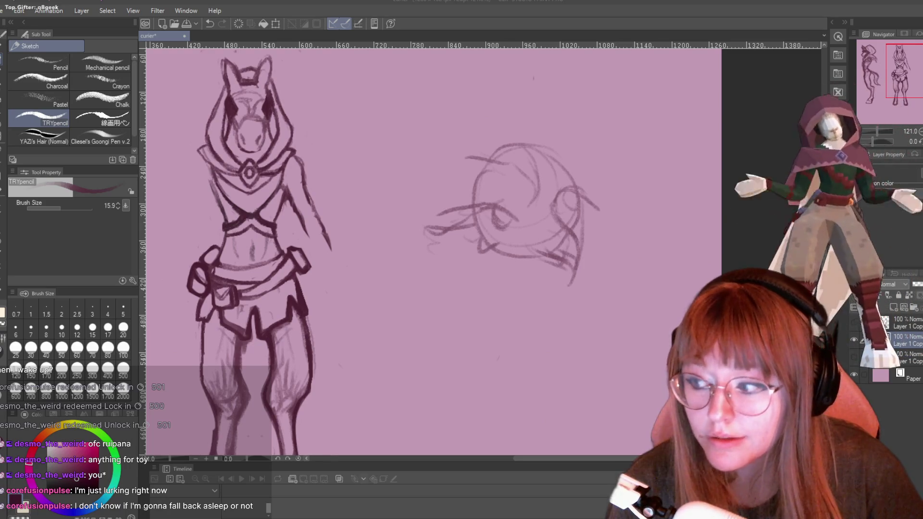
mouse_move(513, 172)
left_mouse_down()
mouse_move(526, 177)
mouse_move(534, 224)
left_mouse_up()
left_click_drag(548, 163, 538, 198)
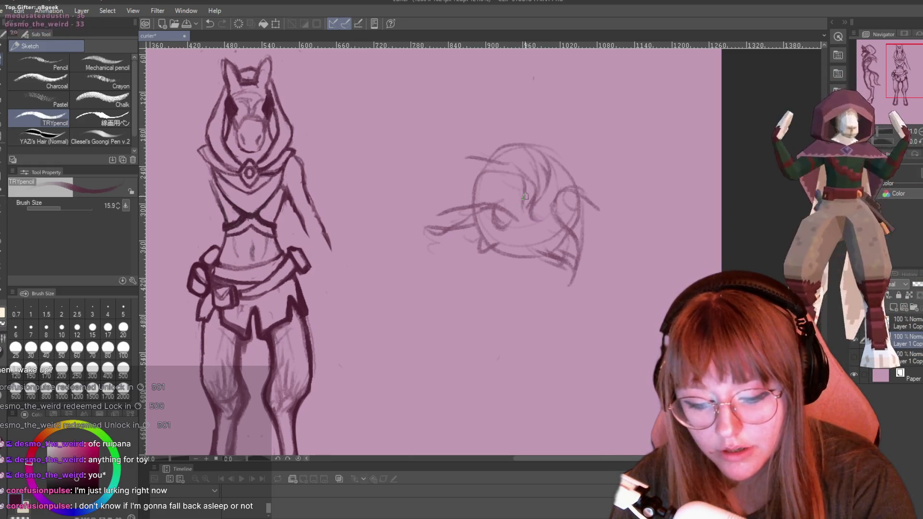
Darken the face and hair lines, add a curl, define the eye, and sweep strands left.
left_click_drag(524, 194, 551, 226)
left_click_drag(499, 185, 537, 202)
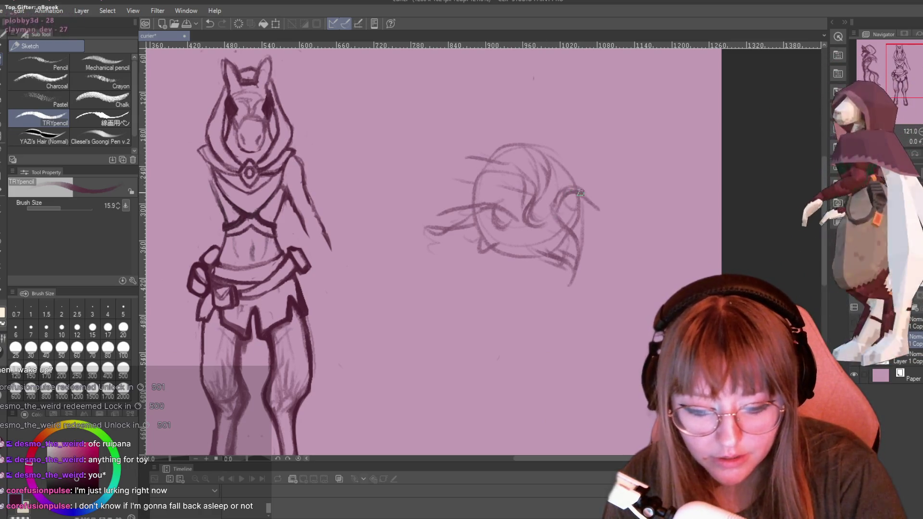
mouse_move(580, 192)
left_mouse_down()
mouse_move(572, 205)
mouse_move(612, 176)
left_mouse_up()
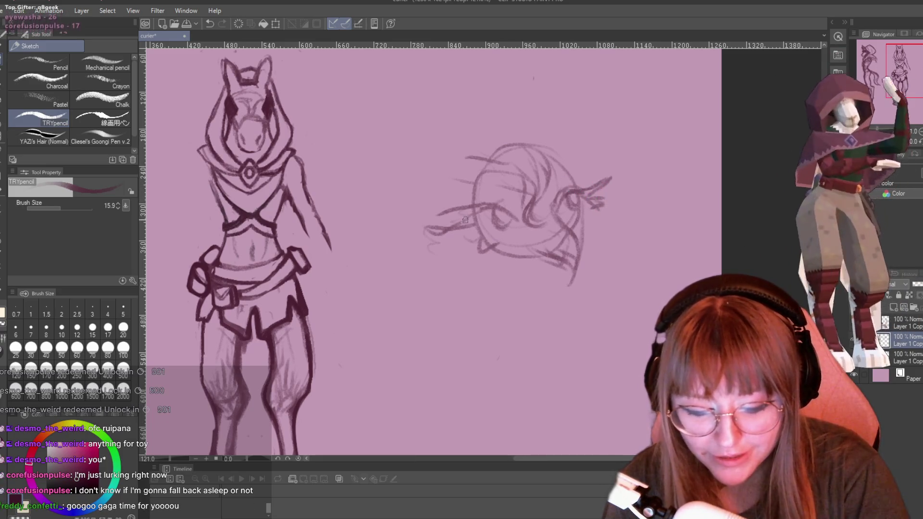
left_click_drag(464, 220, 430, 232)
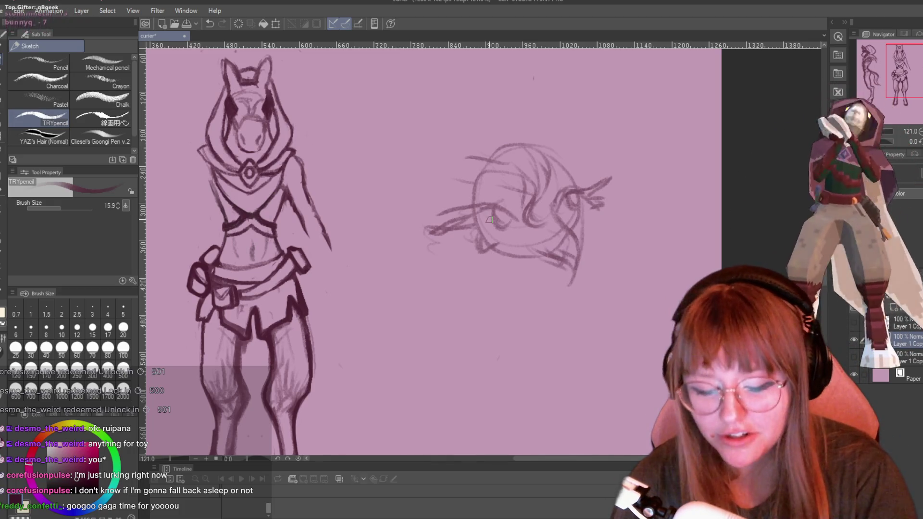
left_click_drag(558, 224, 554, 210)
left_click_drag(570, 193, 575, 212)
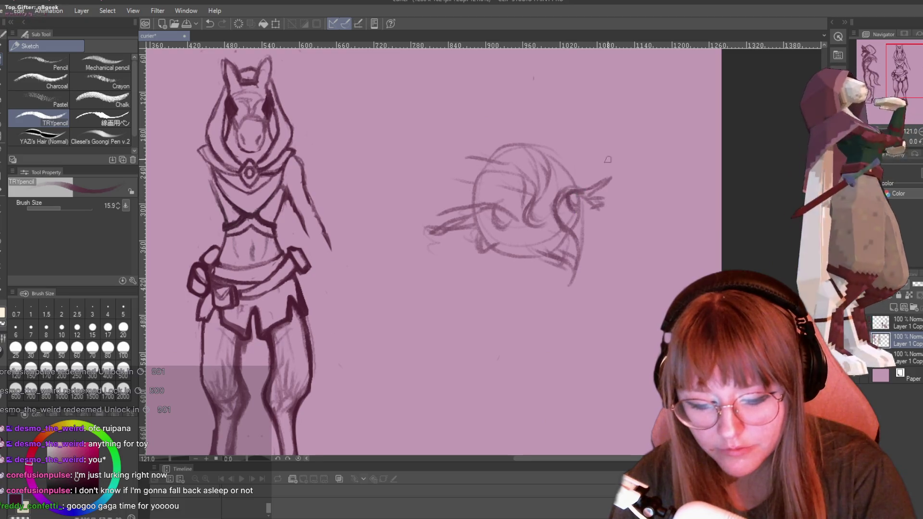
left_click_drag(460, 239, 398, 264)
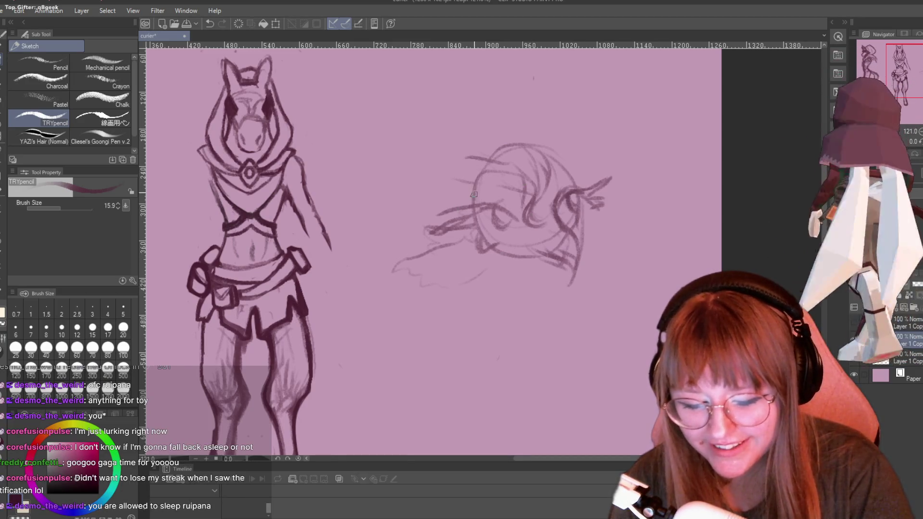
mouse_move(435, 246)
left_mouse_down()
mouse_move(406, 313)
mouse_move(505, 267)
left_mouse_up()
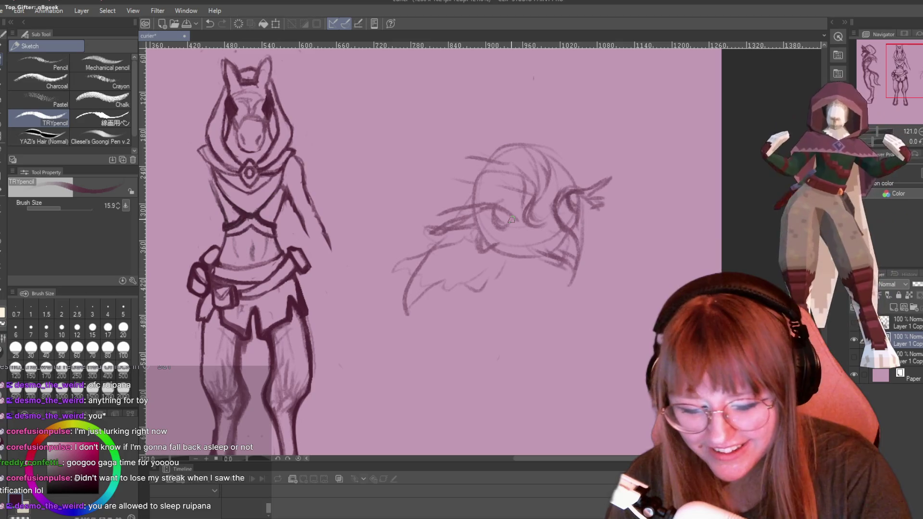
Extend the hood line down the right side and firm up the inner head lines.
left_click_drag(592, 216, 624, 248)
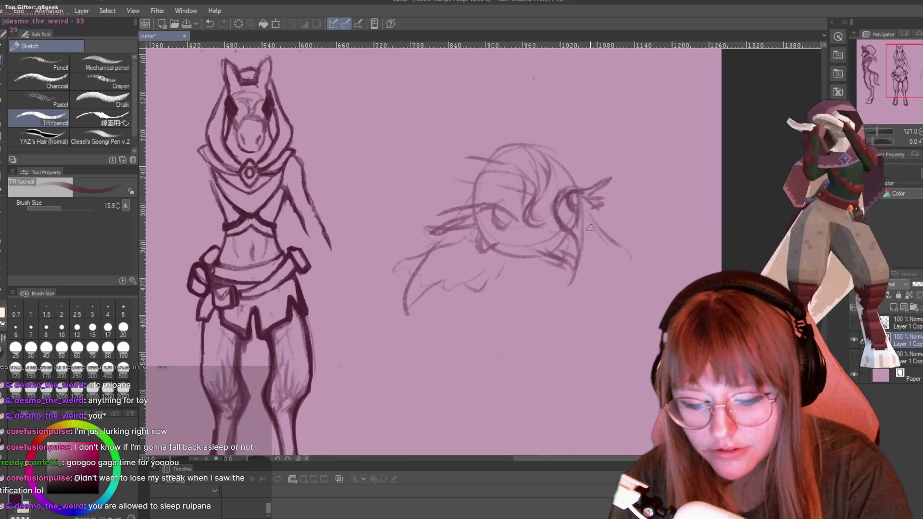
left_click_drag(590, 212, 638, 277)
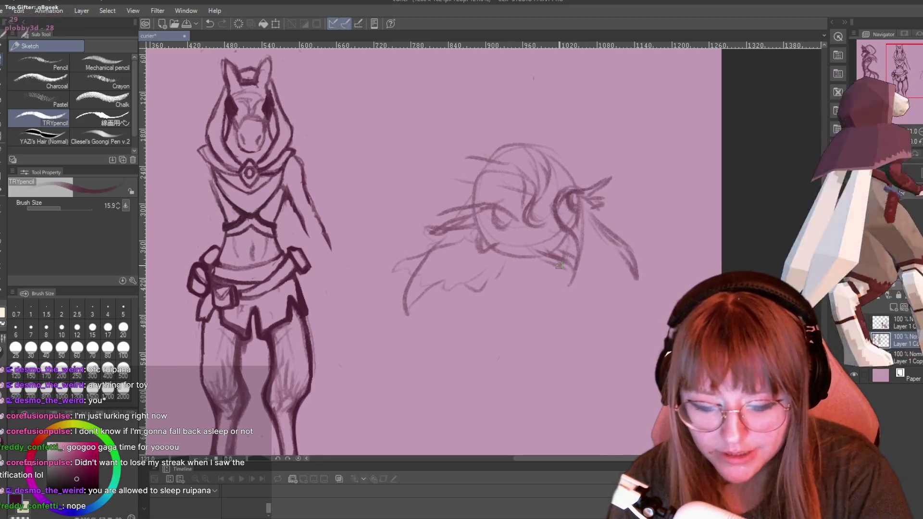
mouse_move(555, 254)
left_mouse_down()
mouse_move(500, 260)
mouse_move(558, 267)
mouse_move(571, 284)
left_mouse_up()
left_click_drag(581, 247, 577, 263)
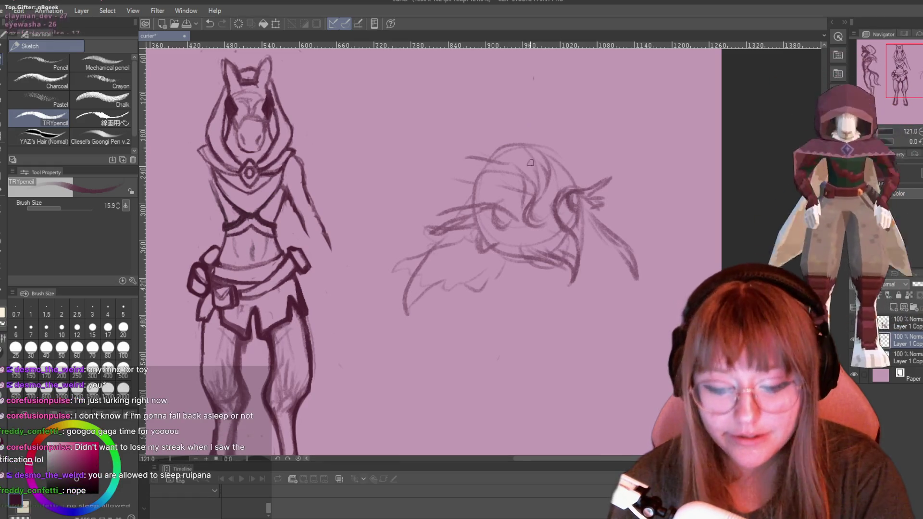
left_click_drag(494, 179, 521, 187)
left_click_drag(548, 190, 525, 235)
mouse_move(491, 206)
left_mouse_down()
mouse_move(510, 215)
mouse_move(493, 227)
left_mouse_up()
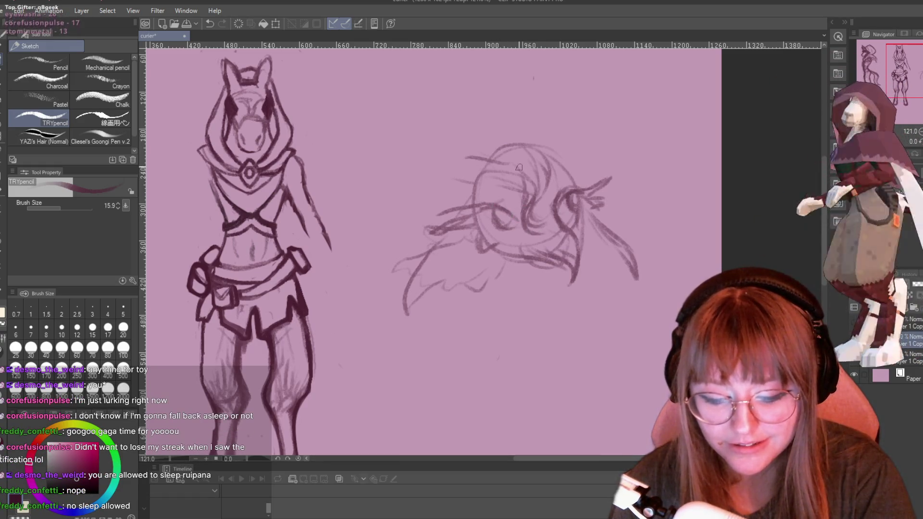
Darken the eye, muzzle, brow and top outline, and add hair strands below the head.
left_click_drag(568, 217, 586, 202)
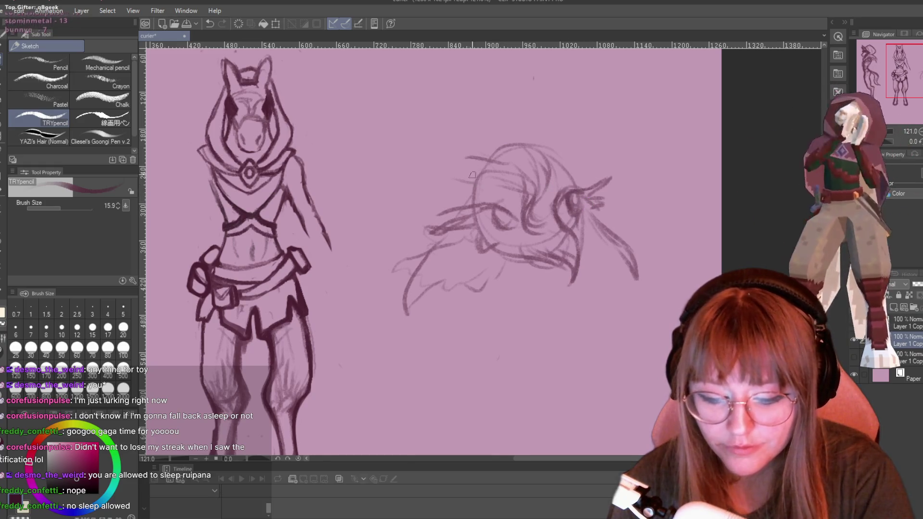
mouse_move(476, 187)
left_mouse_down()
mouse_move(513, 193)
mouse_move(552, 236)
left_mouse_up()
left_click_drag(563, 173, 528, 138)
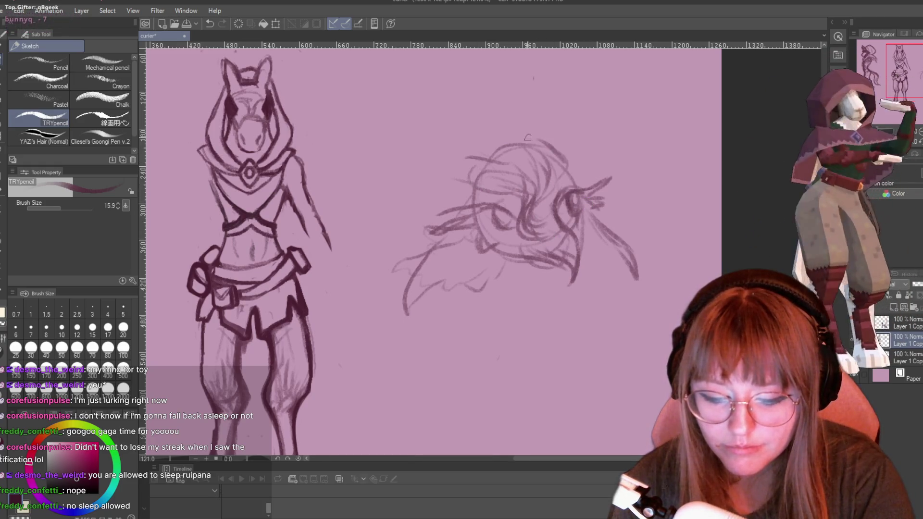
left_click_drag(510, 273, 496, 303)
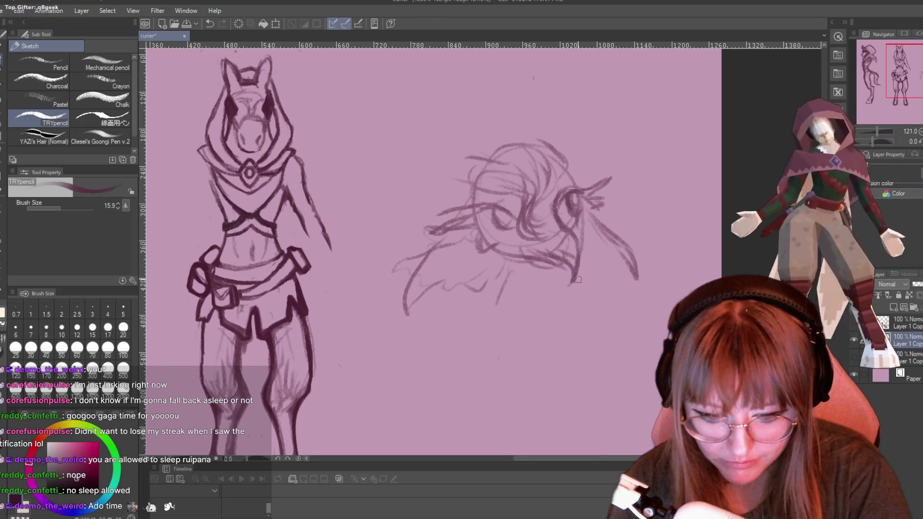
left_click_drag(570, 287, 549, 339)
mouse_move(502, 267)
left_mouse_down()
mouse_move(480, 289)
mouse_move(497, 317)
left_mouse_up()
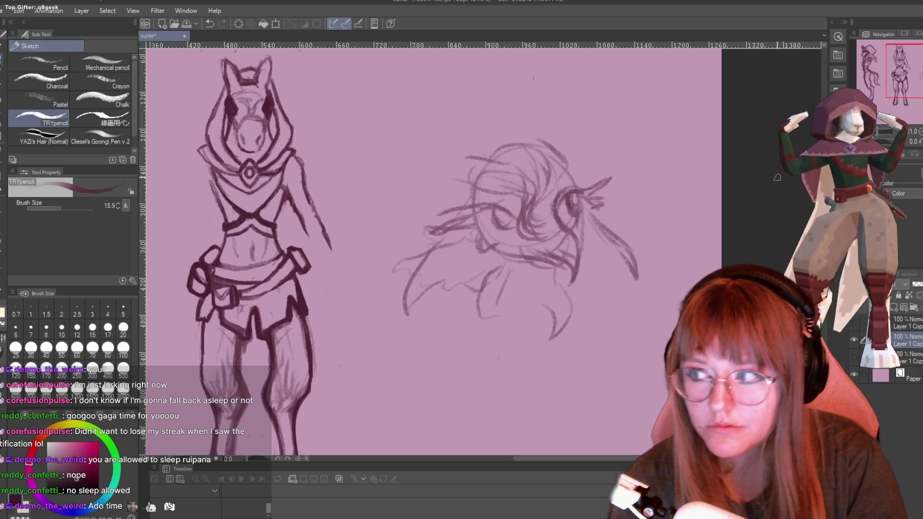
Draw a rounded chest below the head and long hair strands on both sides.
scroll(762, 237, "down", 3)
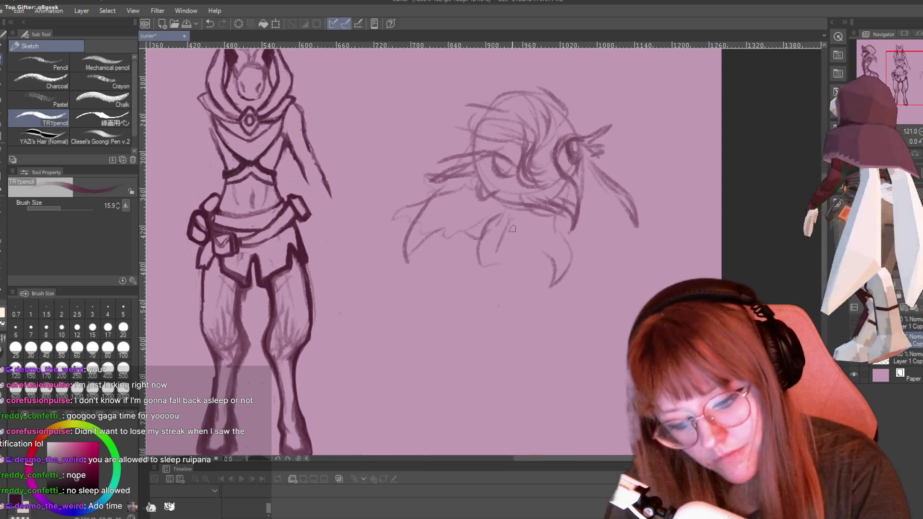
mouse_move(513, 240)
left_mouse_down()
mouse_move(570, 259)
mouse_move(497, 274)
mouse_move(465, 296)
left_mouse_up()
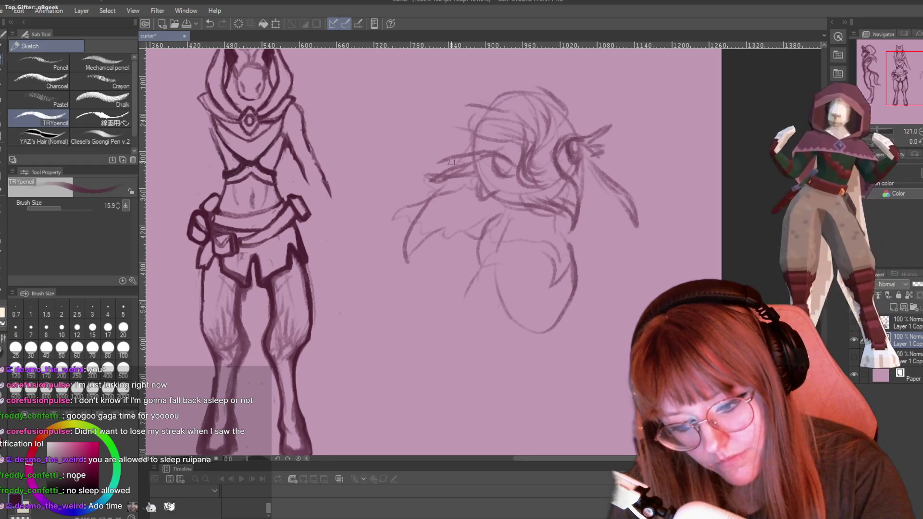
left_click_drag(409, 230, 386, 252)
mouse_move(579, 160)
left_mouse_down()
mouse_move(616, 284)
mouse_move(600, 307)
left_mouse_up()
left_click_drag(603, 299, 577, 253)
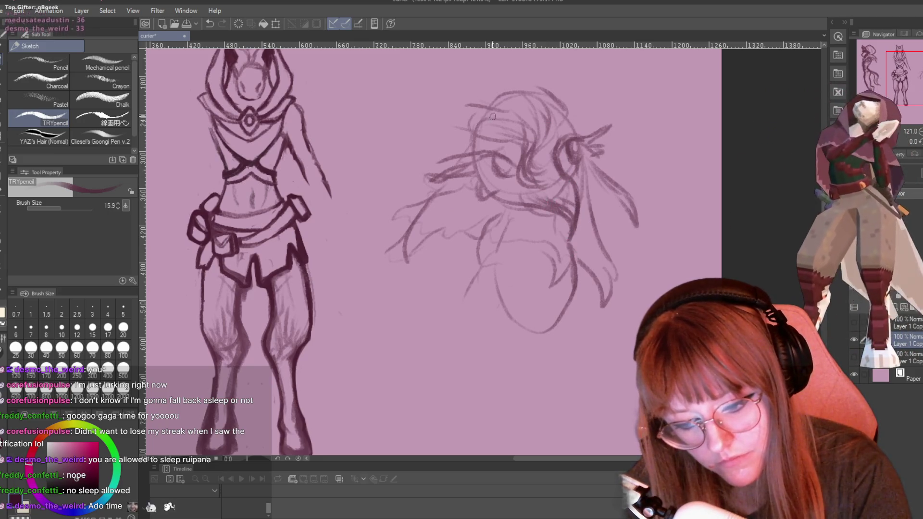
Darken both eyes, add a left bust curve, and erase stray chin and jaw strokes.
mouse_move(497, 156)
left_mouse_down()
mouse_move(506, 166)
mouse_move(500, 155)
mouse_move(456, 159)
mouse_move(473, 192)
mouse_move(495, 187)
mouse_move(505, 162)
left_mouse_up()
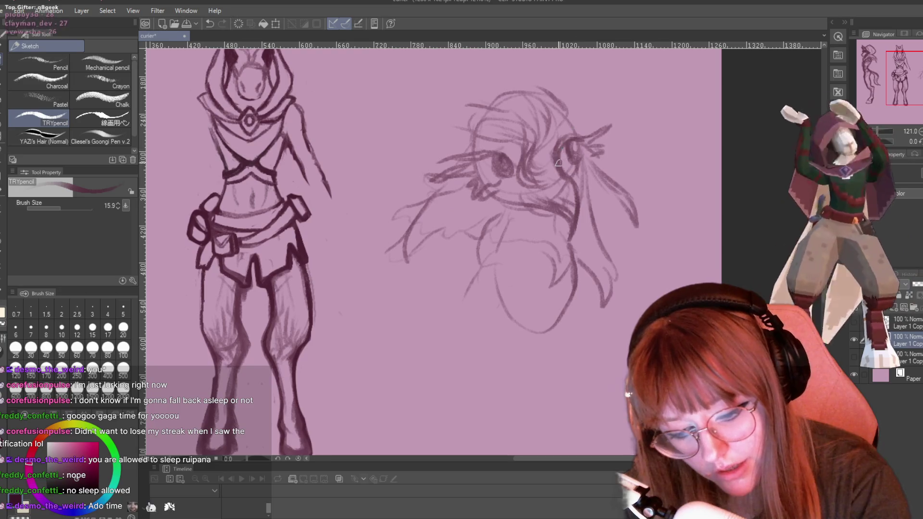
left_click_drag(561, 151, 559, 166)
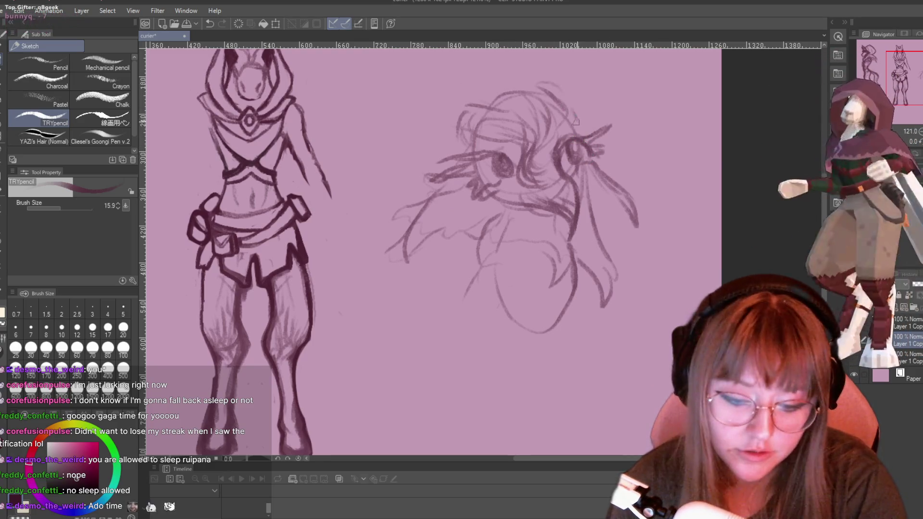
left_click_drag(480, 235, 464, 320)
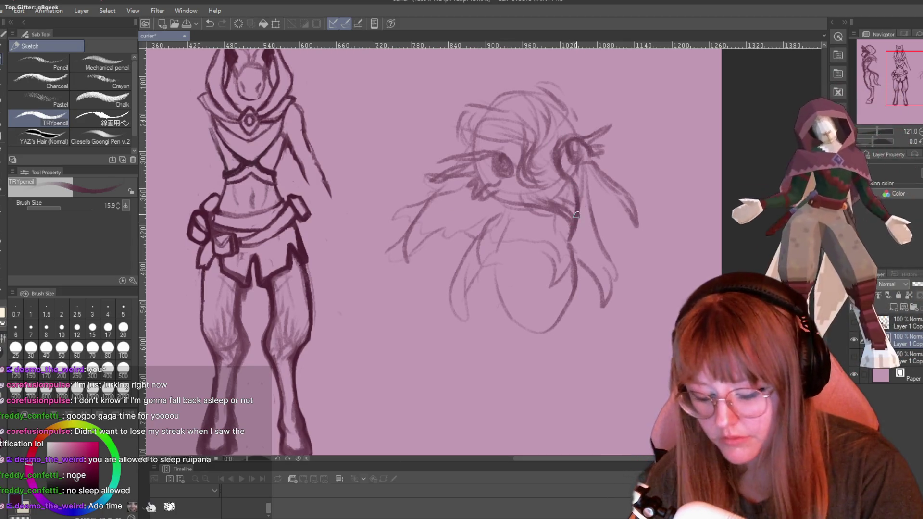
key("e")
left_click_drag(576, 210, 522, 209)
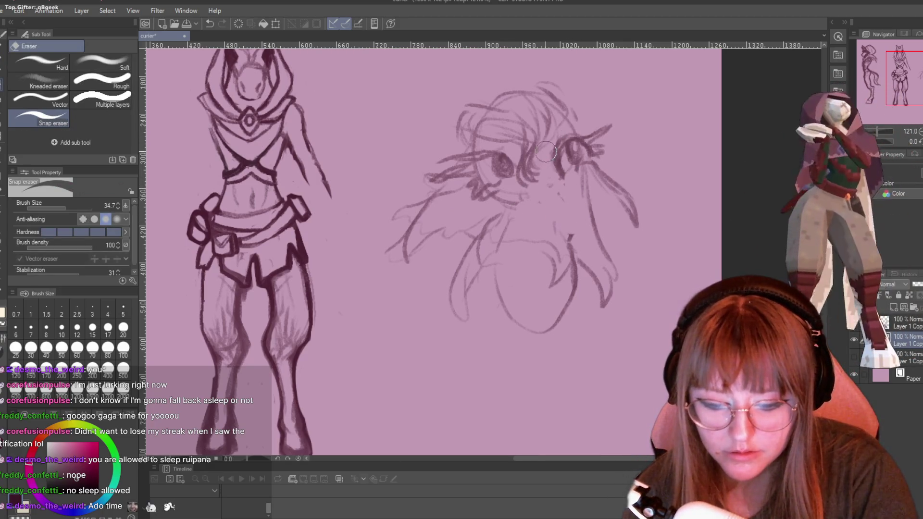
With the sketching pencil, add a chin curve, torso lines and darker lashes around both eyes.
key("p")
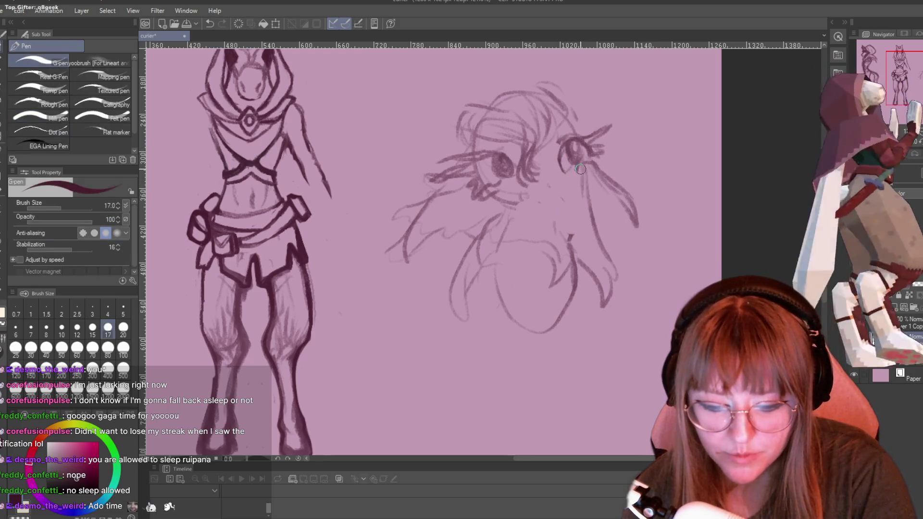
left_click_drag(568, 195, 523, 211)
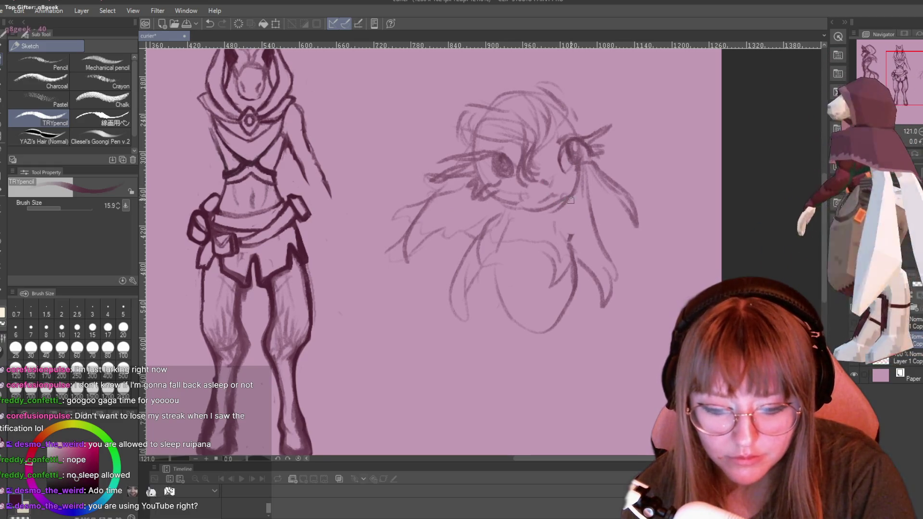
mouse_move(582, 197)
left_mouse_down()
mouse_move(610, 269)
mouse_move(462, 313)
left_mouse_up()
mouse_move(572, 267)
left_mouse_down()
mouse_move(538, 227)
mouse_move(553, 318)
left_mouse_up()
mouse_move(567, 145)
left_mouse_down()
mouse_move(560, 162)
mouse_move(577, 144)
mouse_move(601, 155)
left_mouse_up()
left_click_drag(519, 159, 486, 169)
left_click_drag(492, 157, 480, 161)
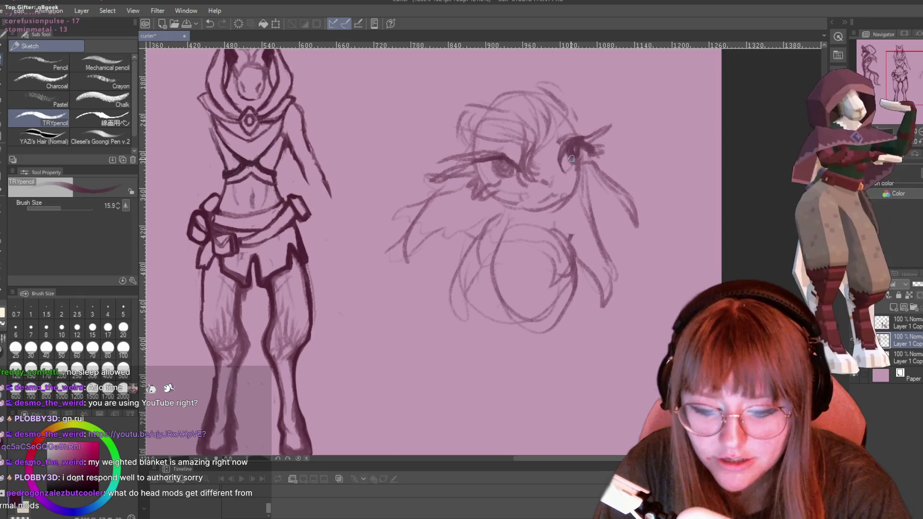
Darken the eyes and outer lashes, and draw the left brow and a lower jaw line.
mouse_move(563, 160)
left_mouse_down()
mouse_move(575, 139)
mouse_move(568, 196)
left_mouse_up()
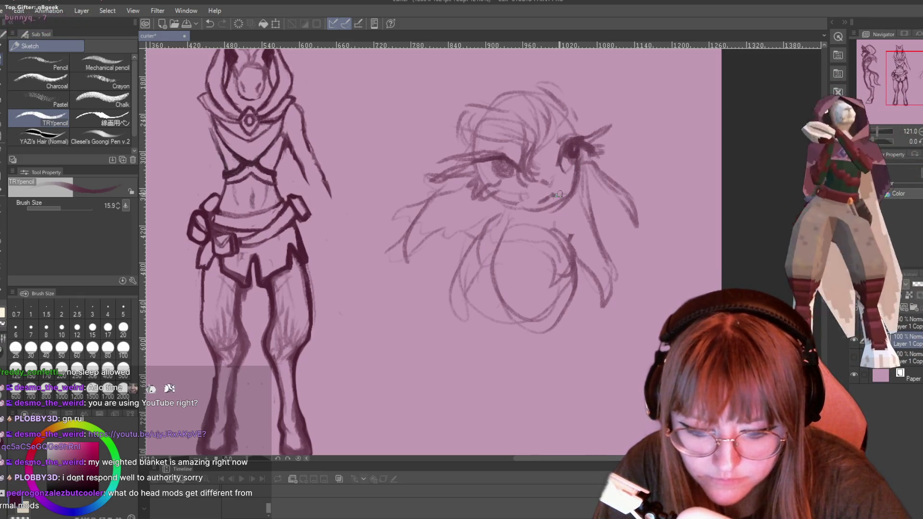
left_click_drag(483, 194, 542, 209)
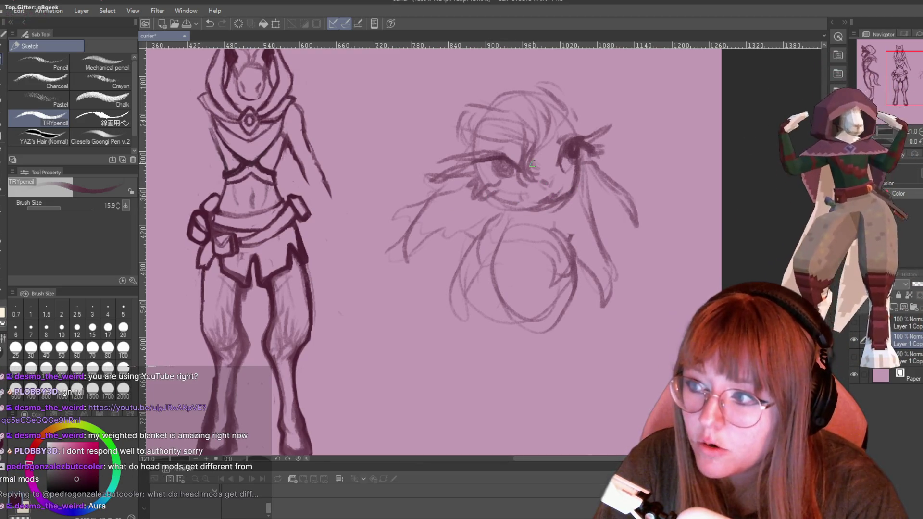
mouse_move(483, 159)
left_mouse_down()
mouse_move(449, 176)
mouse_move(467, 177)
left_mouse_up()
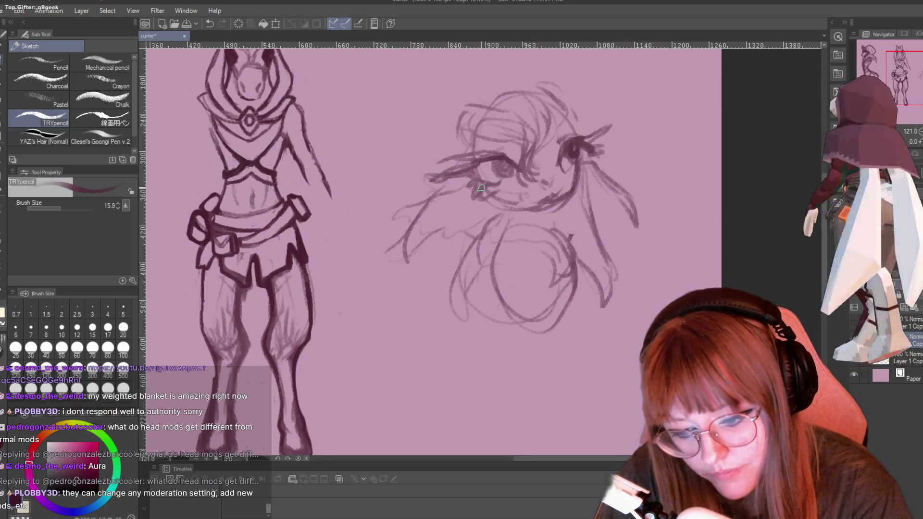
mouse_move(481, 188)
left_mouse_down()
mouse_move(497, 185)
mouse_move(502, 165)
left_mouse_up()
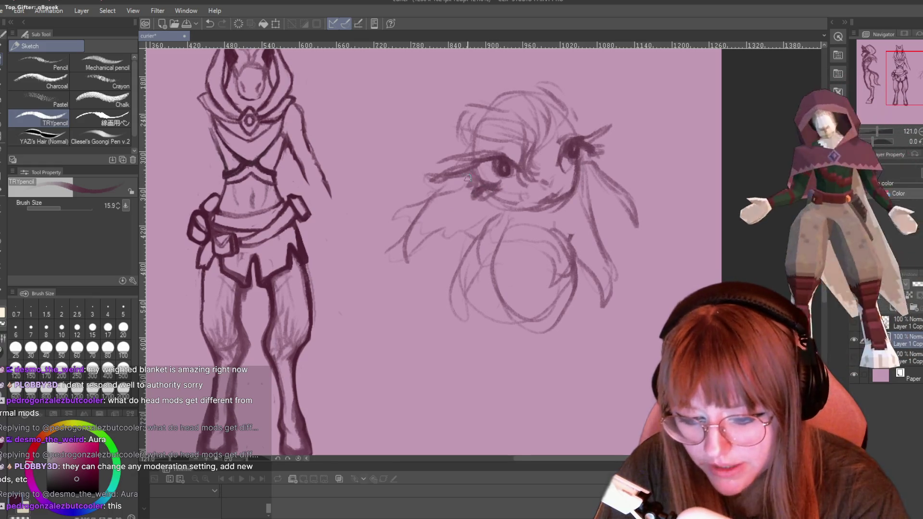
left_click_drag(456, 174, 425, 177)
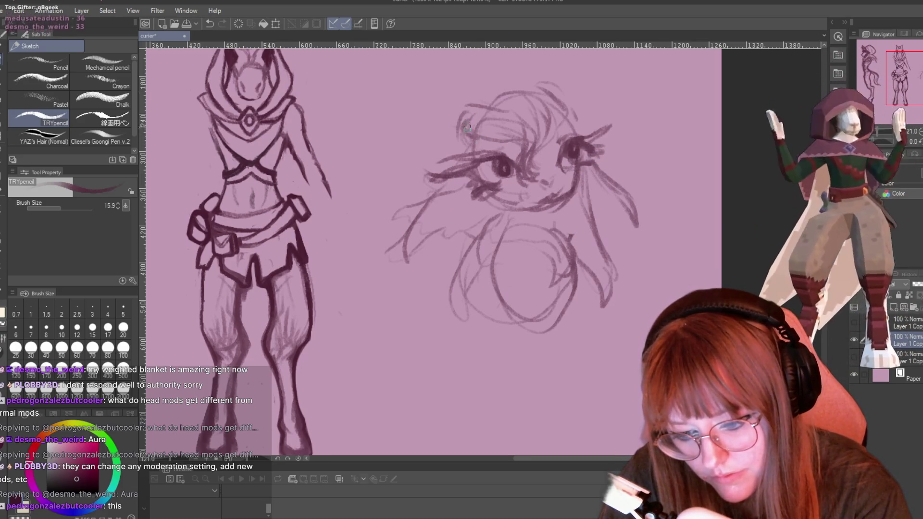
mouse_move(466, 127)
left_mouse_down()
mouse_move(451, 145)
mouse_move(517, 155)
left_mouse_up()
Darken the right hair strand and eye marks, add a spiky top tuft and a right body line.
left_click_drag(579, 122, 591, 127)
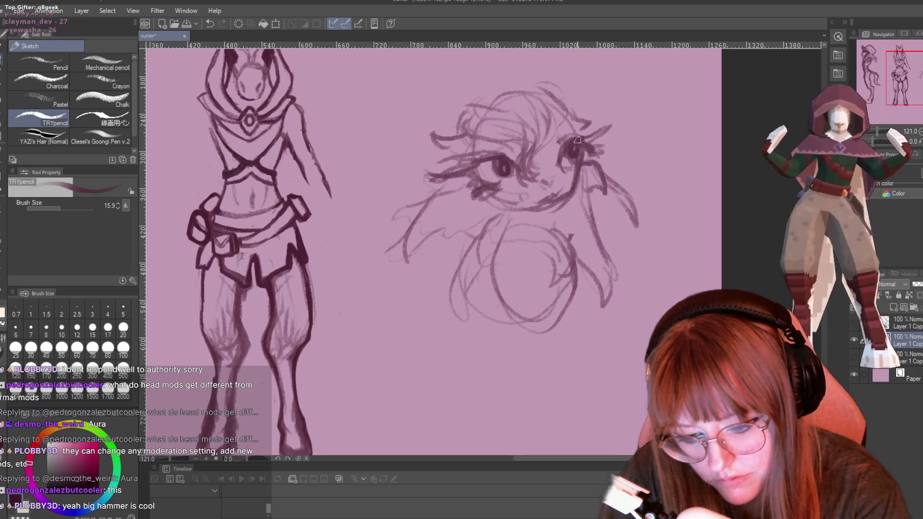
mouse_move(575, 146)
left_mouse_down()
mouse_move(588, 152)
mouse_move(594, 145)
left_mouse_up()
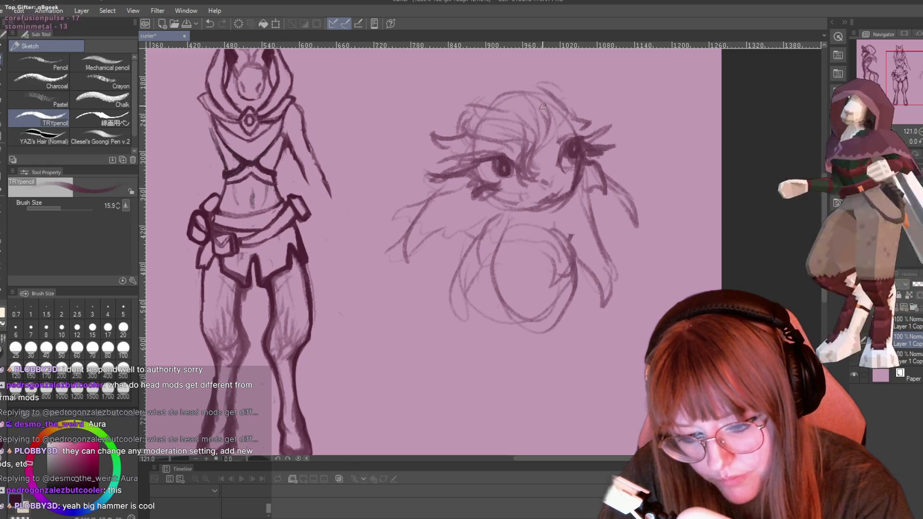
mouse_move(483, 113)
left_mouse_down()
mouse_move(447, 95)
mouse_move(450, 132)
left_mouse_up()
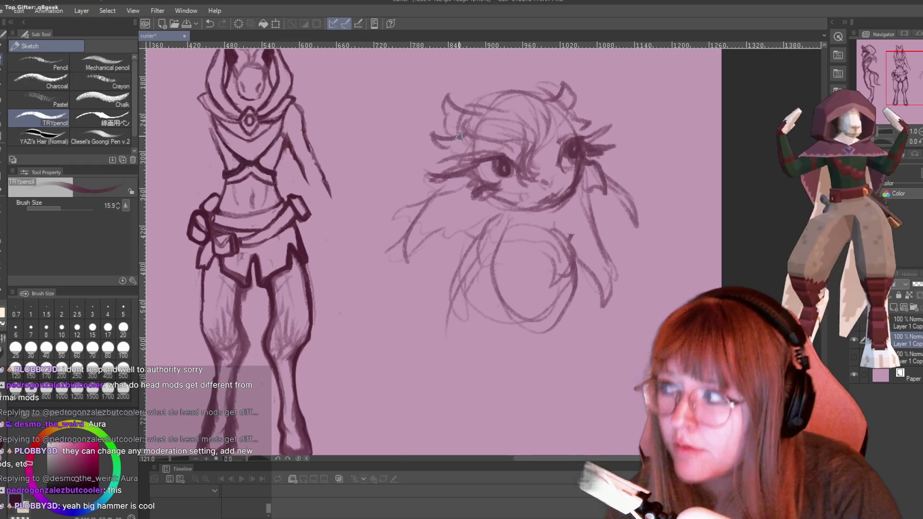
left_click_drag(575, 273, 567, 338)
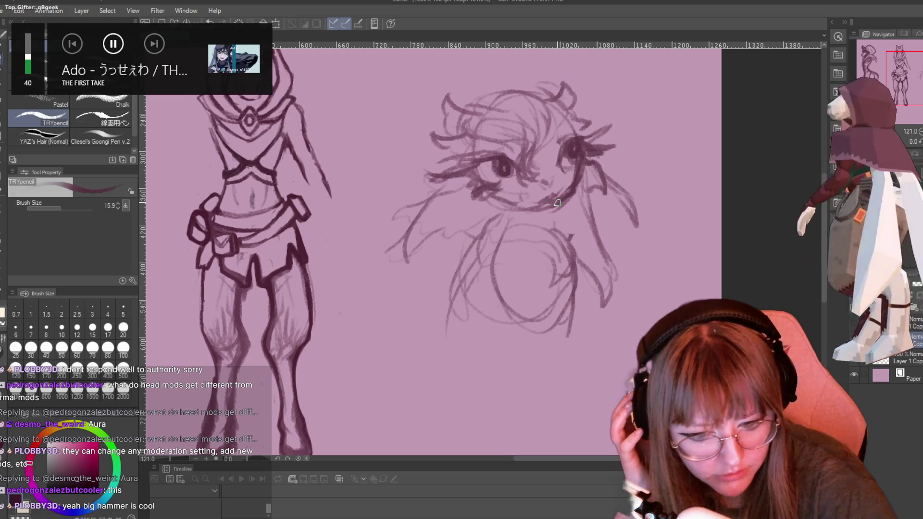
scroll(551, 95, "down", 3)
scroll(551, 95, "down", 2)
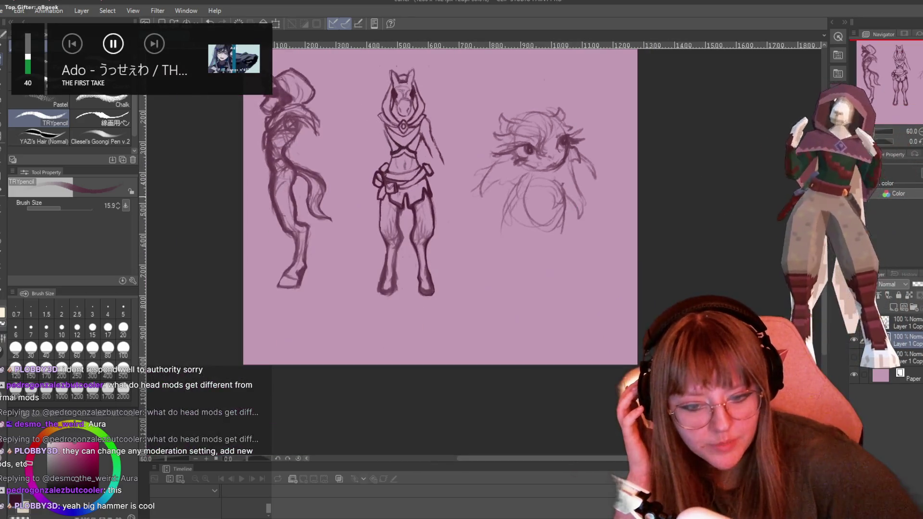
scroll(552, 95, "up", 3)
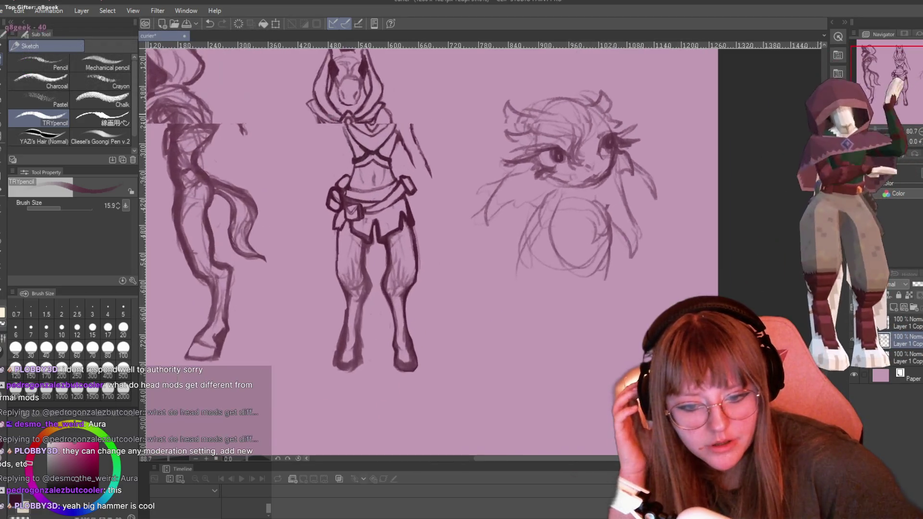
key("ctrl+alt+0")
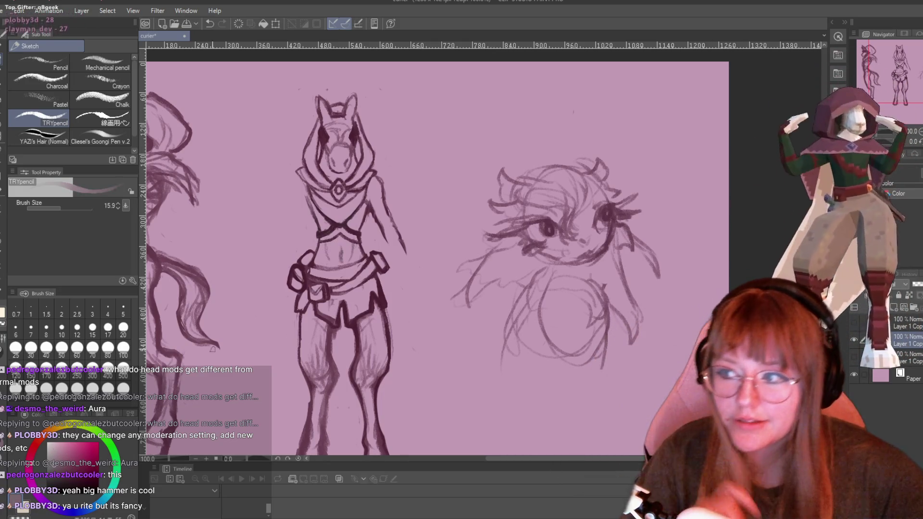
key("ctrl+plus")
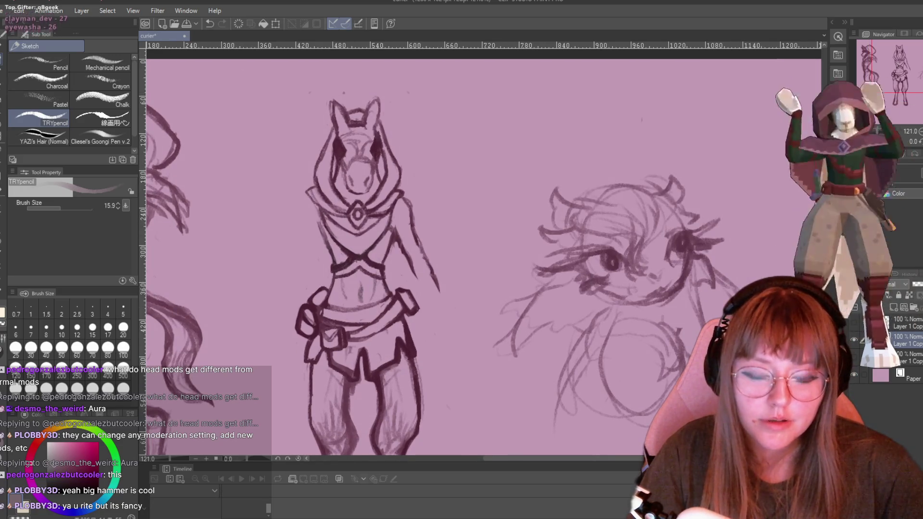
mouse_move(574, 459)
left_mouse_down()
mouse_move(639, 460)
mouse_move(619, 484)
left_mouse_up()
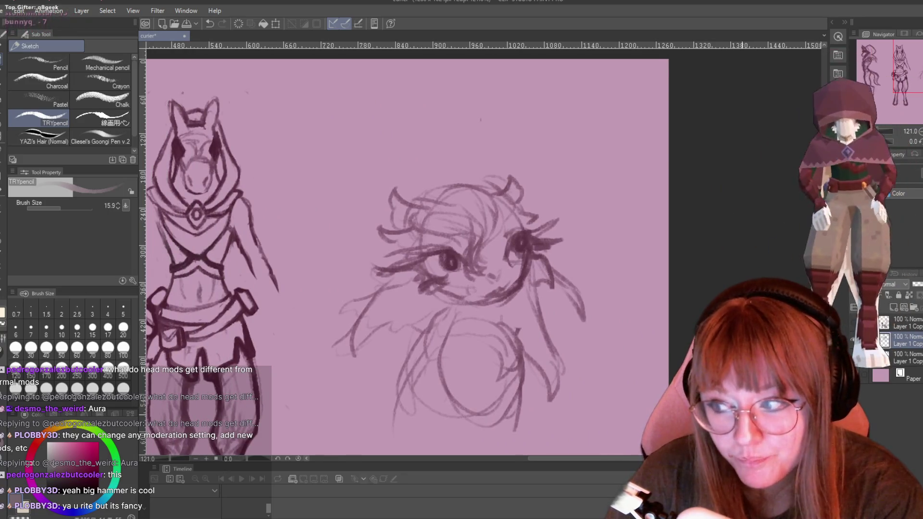
Shade the face in pale tones beside the eyes, toward the chin and by the mouth, plus the hair above the left eye.
left_click_drag(488, 264, 493, 246)
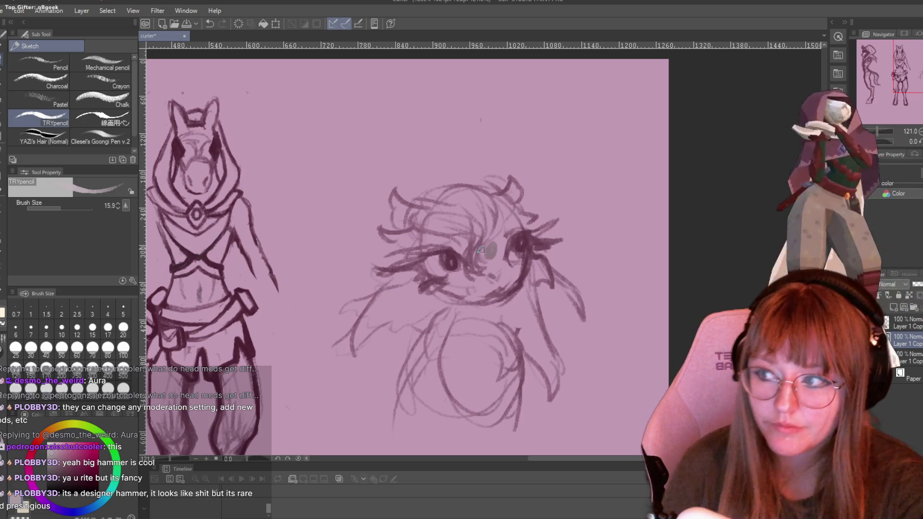
mouse_move(487, 246)
left_mouse_down()
mouse_move(500, 227)
mouse_move(492, 249)
left_mouse_up()
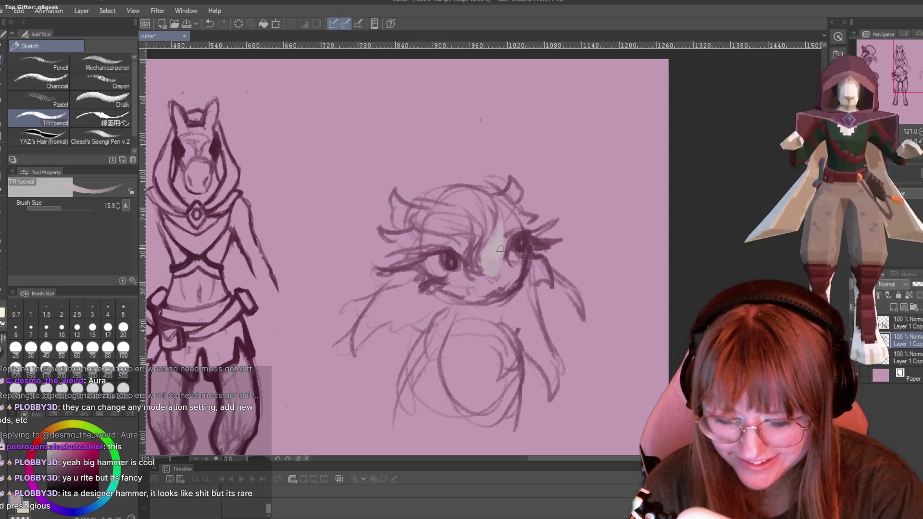
mouse_move(510, 267)
left_mouse_down()
mouse_move(513, 286)
mouse_move(480, 281)
left_mouse_up()
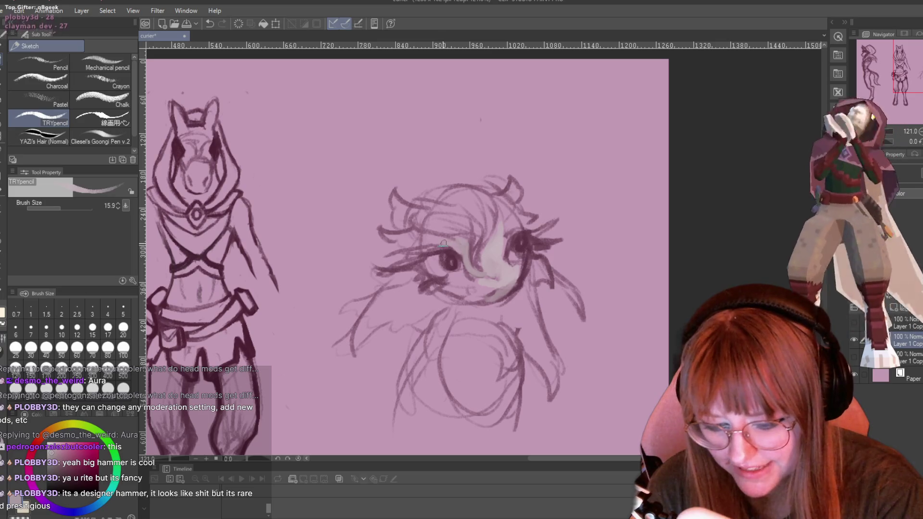
left_click_drag(422, 242, 455, 240)
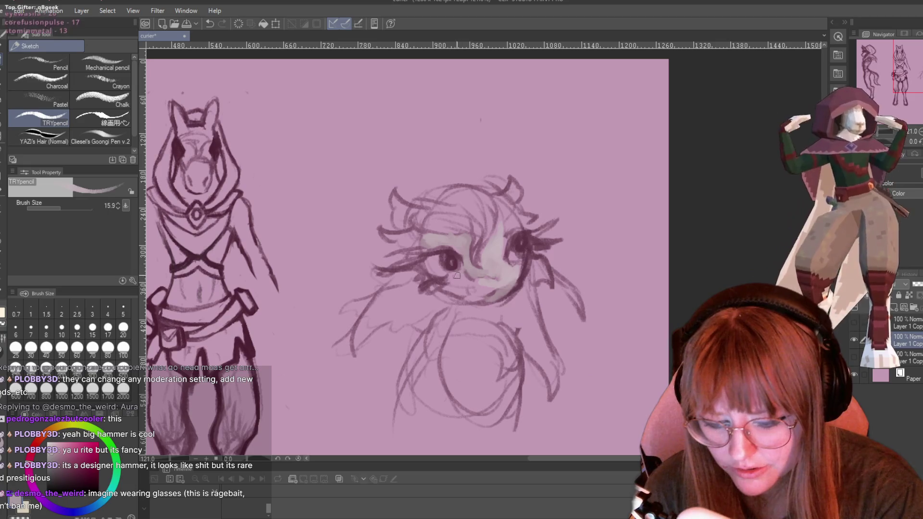
mouse_move(462, 294)
left_mouse_down()
mouse_move(468, 287)
mouse_move(457, 282)
mouse_move(485, 302)
mouse_move(478, 294)
mouse_move(492, 292)
mouse_move(507, 263)
left_mouse_up()
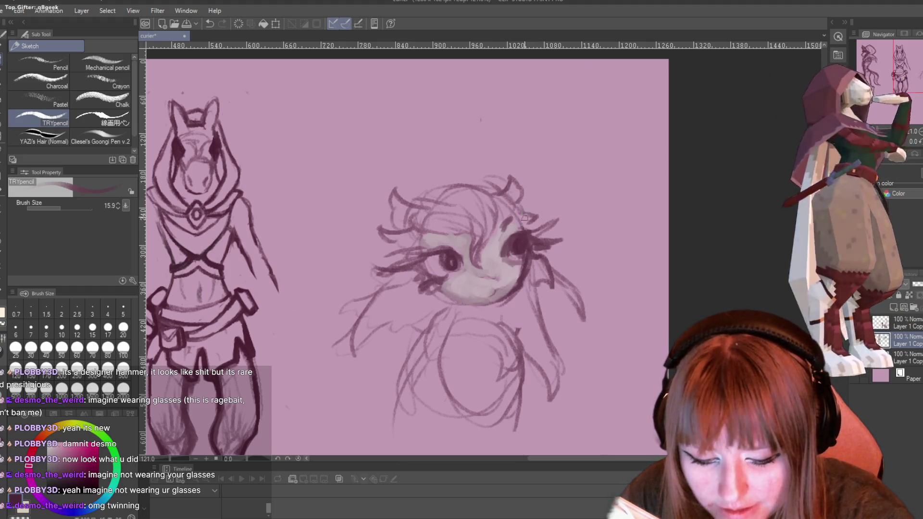
key("e")
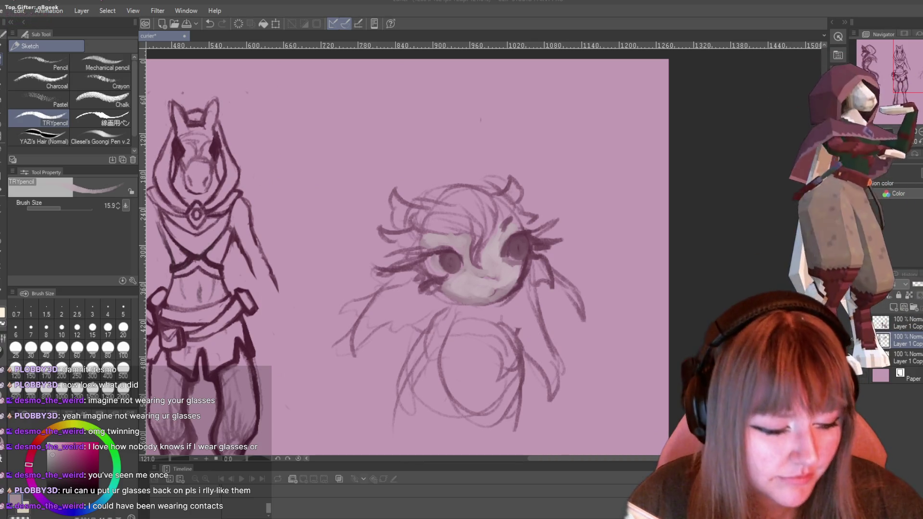
Zoom in on the bust and sample the pale skin tone from the face with the Eyedropper.
scroll(531, 234, "up", 1)
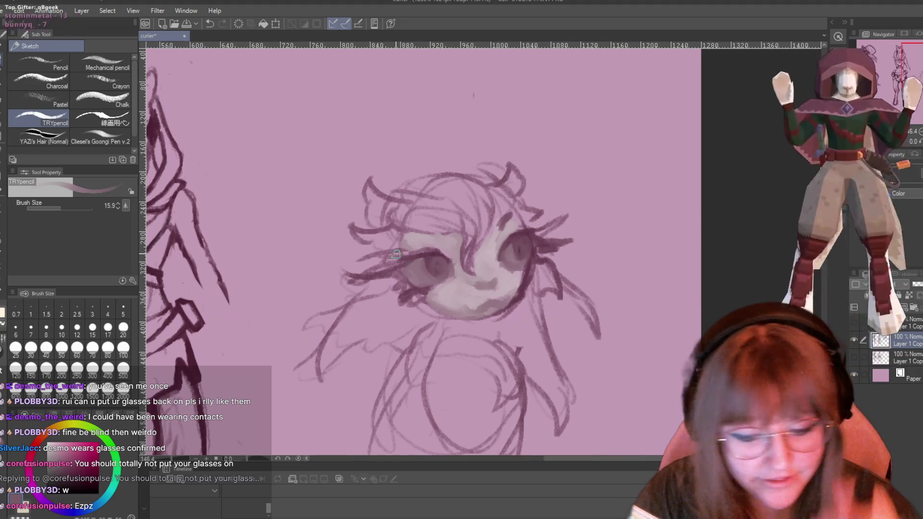
key("i")
left_click(488, 260)
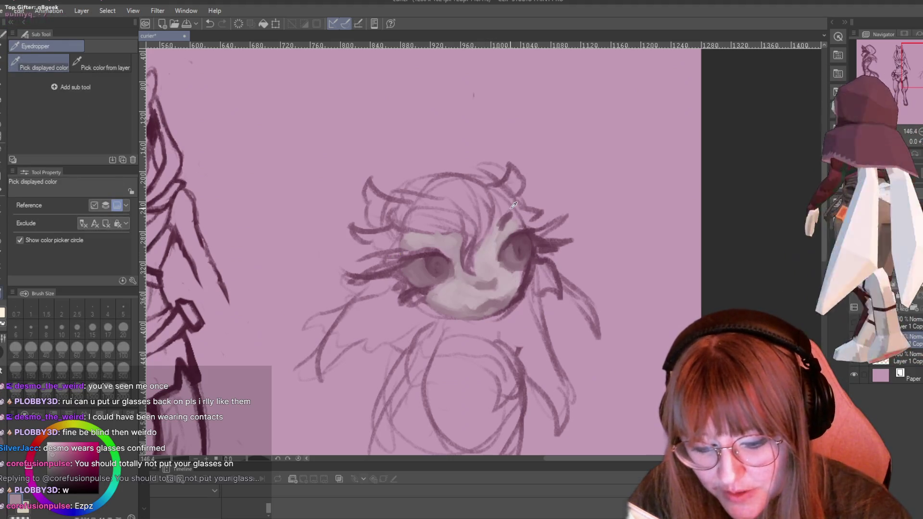
scroll(447, 250, "down", 3)
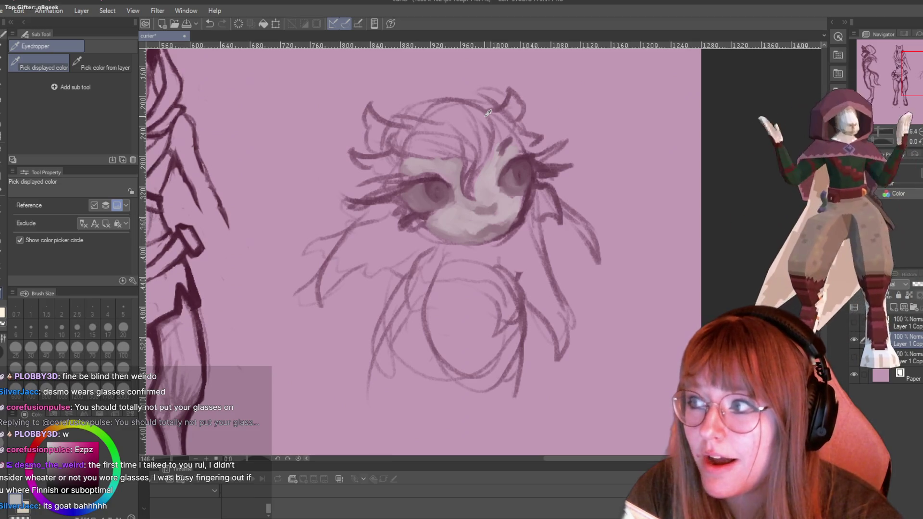
With the G-pen, draw a white stroke down the face and a white zigzag atop the head.
key("p")
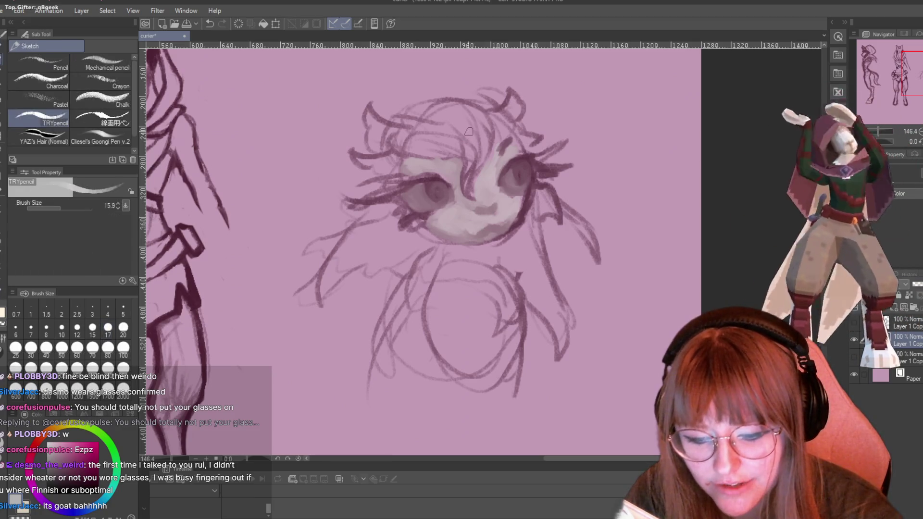
mouse_move(481, 137)
left_mouse_down()
mouse_move(465, 180)
mouse_move(470, 192)
mouse_move(481, 140)
mouse_move(469, 168)
mouse_move(476, 154)
left_mouse_up()
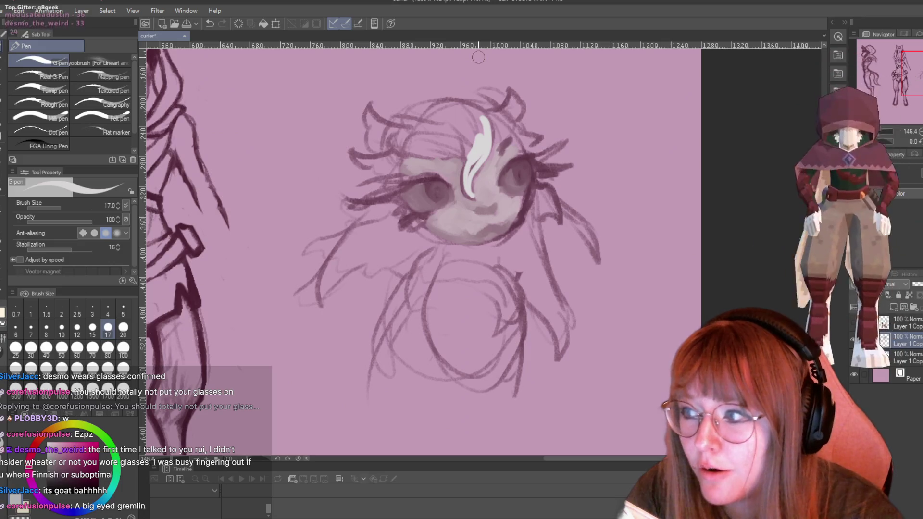
mouse_move(464, 126)
left_mouse_down()
mouse_move(447, 137)
mouse_move(458, 153)
mouse_move(463, 147)
mouse_move(467, 197)
mouse_move(478, 153)
left_mouse_up()
With the TRYpencil, extend and brighten the pale highlight across the upper-left face.
key("p")
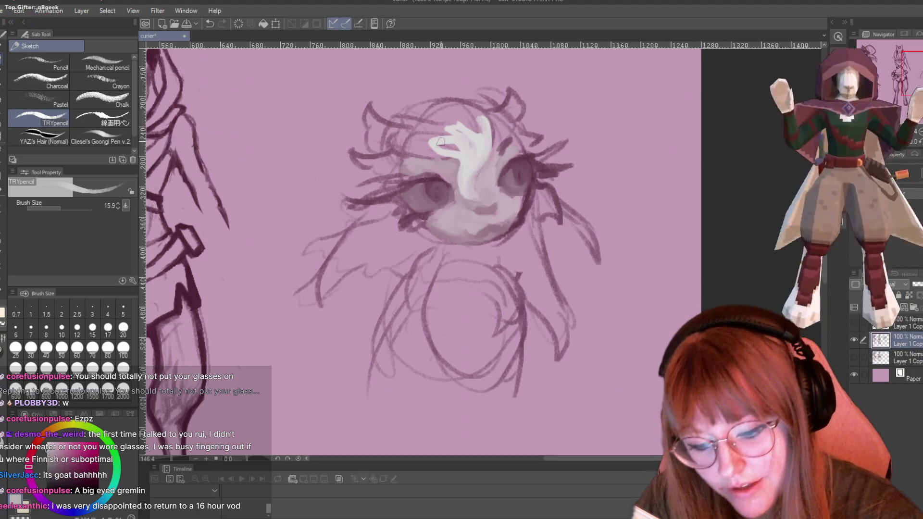
mouse_move(441, 141)
left_mouse_down()
mouse_move(454, 146)
mouse_move(404, 144)
mouse_move(440, 153)
left_mouse_up()
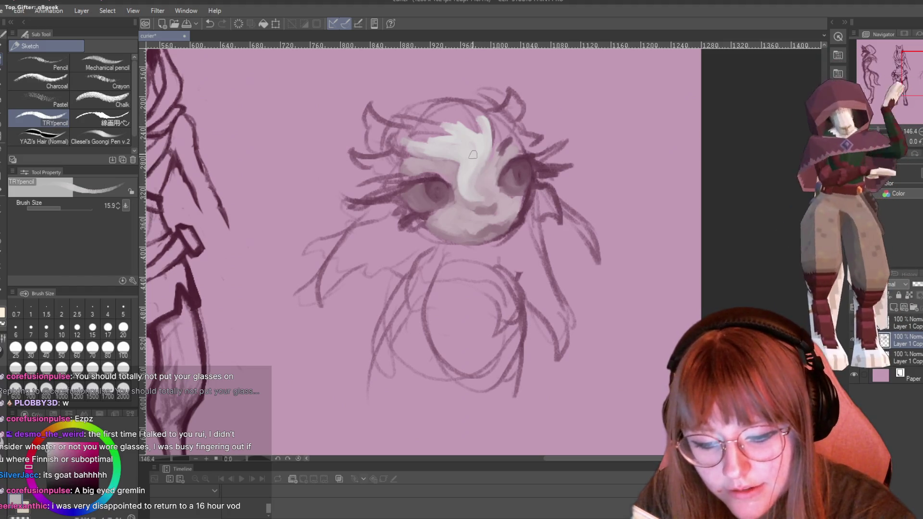
mouse_move(454, 116)
left_mouse_down()
mouse_move(473, 111)
mouse_move(487, 133)
mouse_move(462, 152)
left_mouse_up()
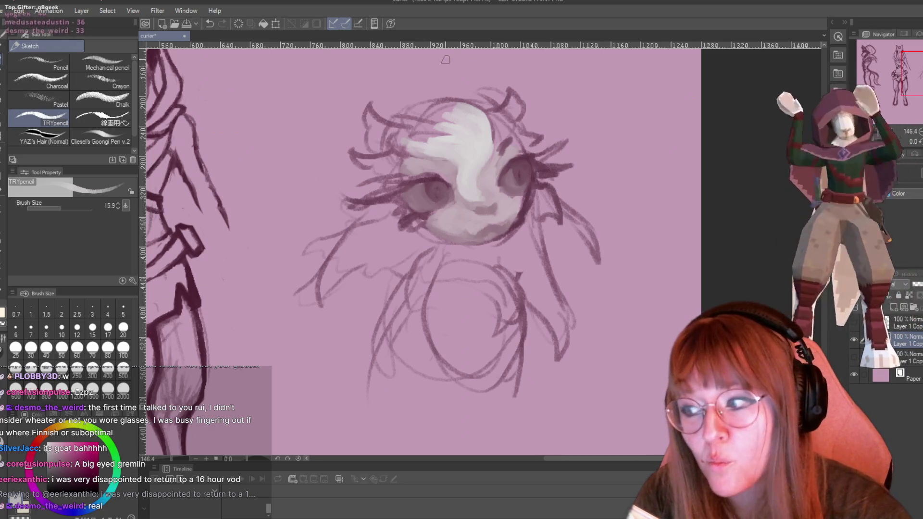
mouse_move(488, 147)
left_mouse_down()
mouse_move(494, 133)
mouse_move(474, 106)
left_mouse_up()
mouse_move(405, 151)
left_mouse_down()
mouse_move(411, 144)
mouse_move(371, 106)
mouse_move(374, 133)
mouse_move(373, 116)
mouse_move(392, 132)
mouse_move(378, 151)
mouse_move(401, 144)
mouse_move(375, 113)
mouse_move(366, 123)
mouse_move(373, 117)
mouse_move(374, 139)
mouse_move(416, 123)
mouse_move(461, 138)
left_mouse_up()
Fill the crown of the head and the right ear with pale paint.
mouse_move(417, 118)
left_mouse_down()
mouse_move(464, 102)
mouse_move(440, 113)
mouse_move(459, 118)
mouse_move(470, 105)
left_mouse_up()
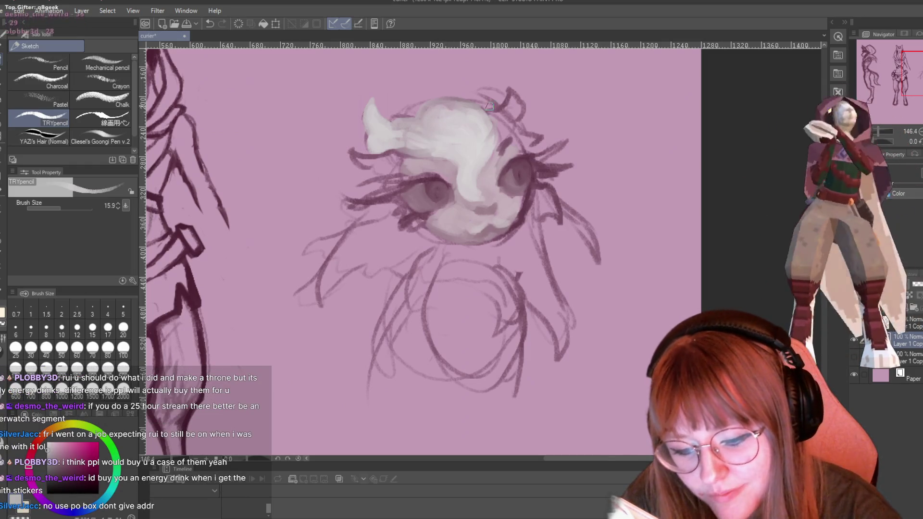
mouse_move(508, 92)
left_mouse_down()
mouse_move(502, 123)
mouse_move(495, 120)
mouse_move(510, 99)
left_mouse_up()
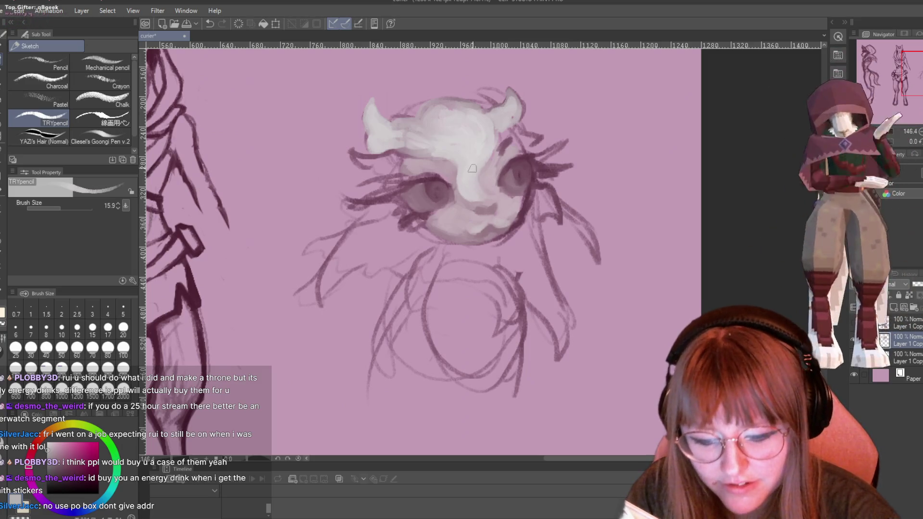
Ink a dark curve around the nose with the G-pen, then go back to the TRYpencil.
key("p")
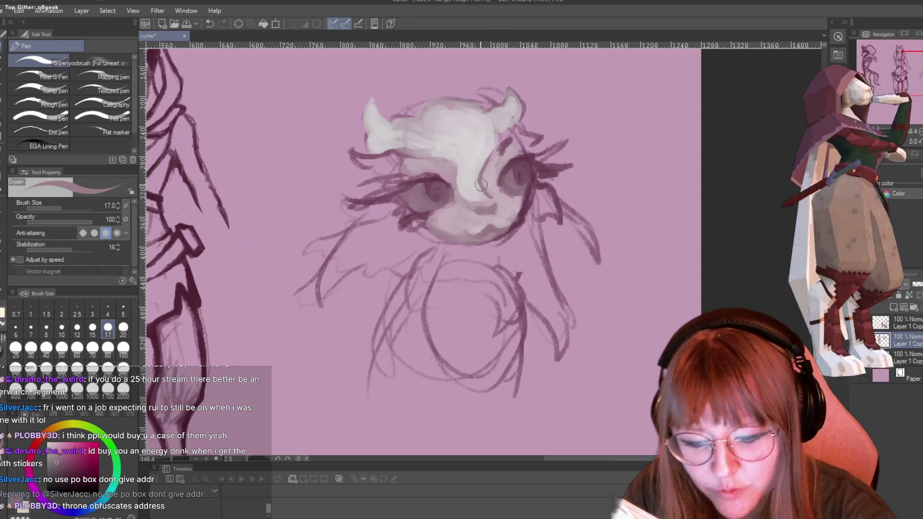
mouse_move(481, 185)
left_mouse_down()
mouse_move(480, 204)
mouse_move(459, 195)
mouse_move(454, 166)
mouse_move(482, 196)
mouse_move(418, 145)
mouse_move(430, 159)
mouse_move(414, 158)
mouse_move(443, 159)
left_mouse_up()
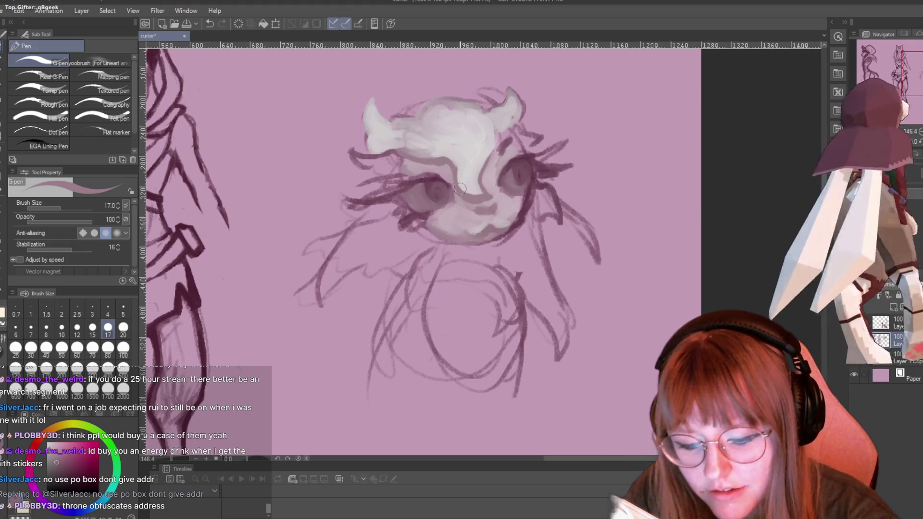
key("p")
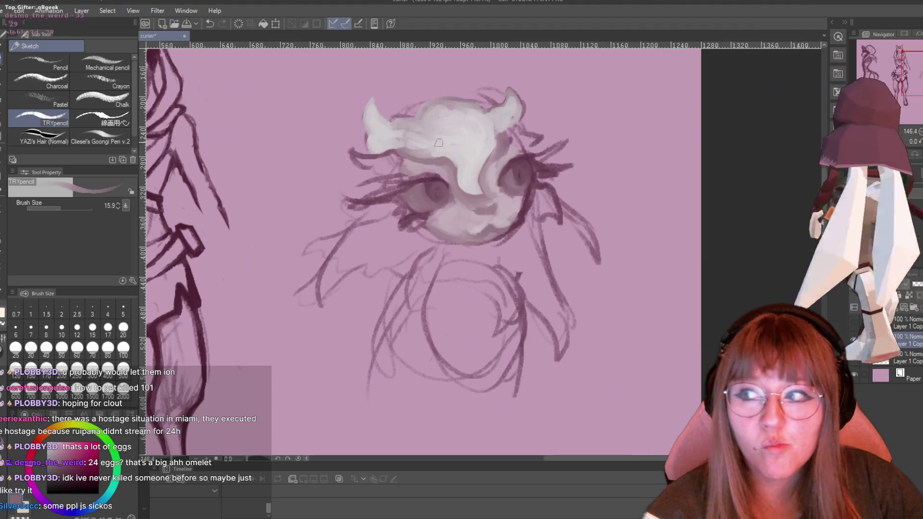
Paint the right ear as a white pointed shape with the G-pen, then return to the TRYpencil.
scroll(438, 140, "up", 1)
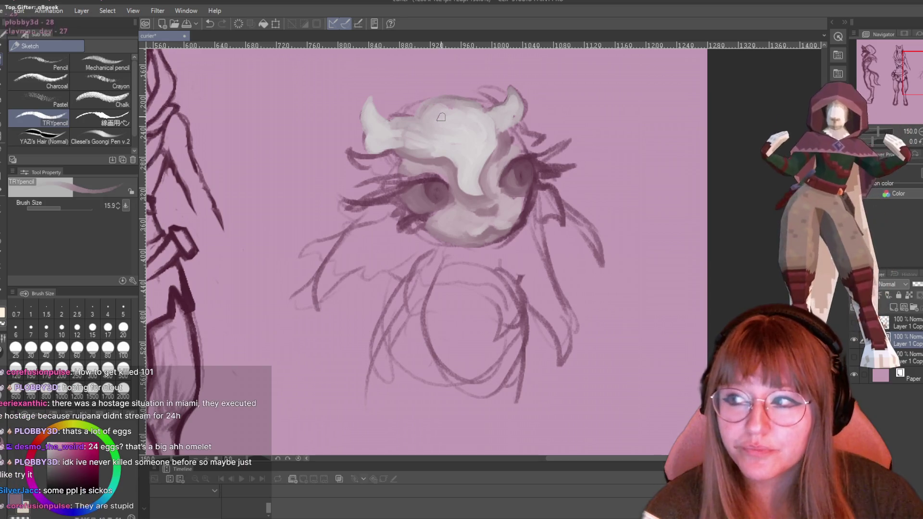
key("p")
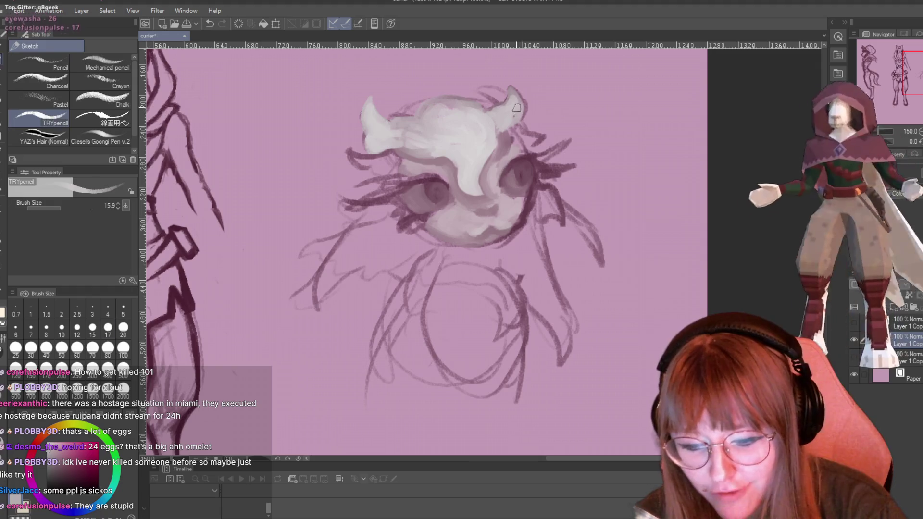
mouse_move(515, 96)
left_mouse_down()
mouse_move(507, 96)
mouse_move(513, 111)
left_mouse_up()
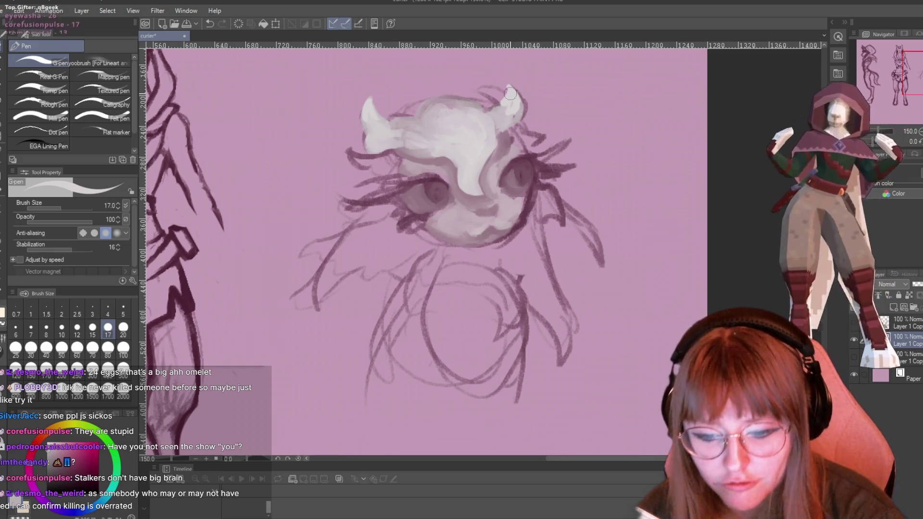
key("p")
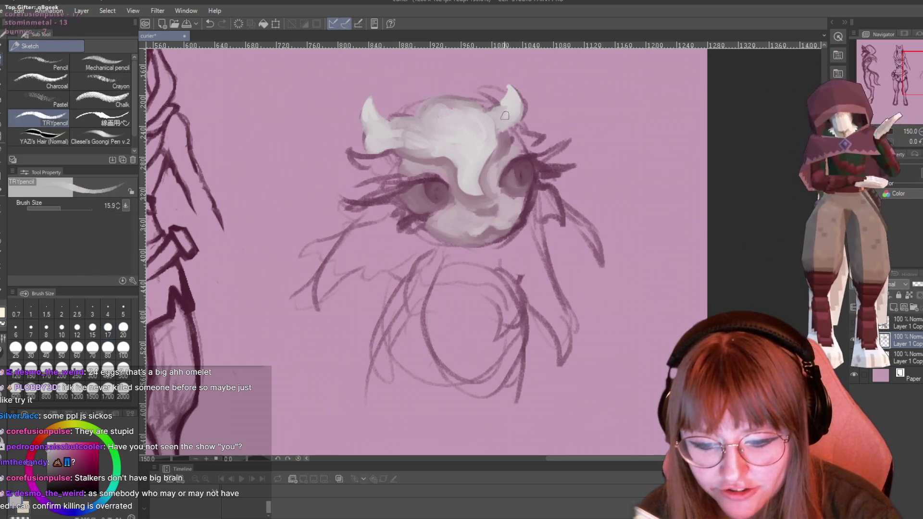
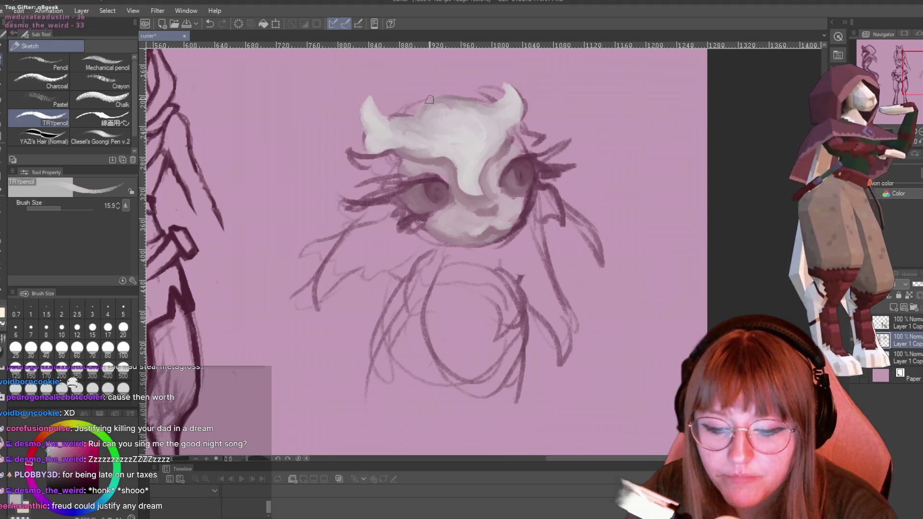
Erase the stray dark sketch strokes over and beside the creature's right horn.
key("e")
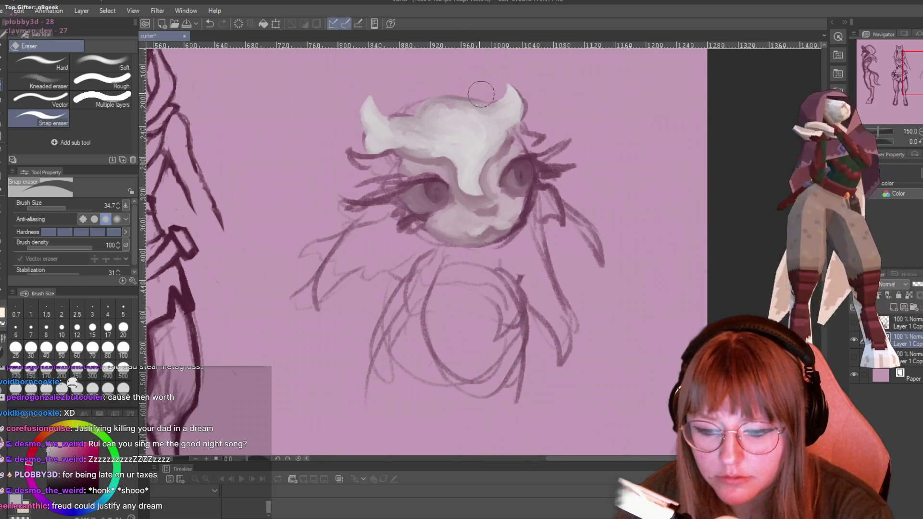
left_click_drag(504, 96, 485, 81)
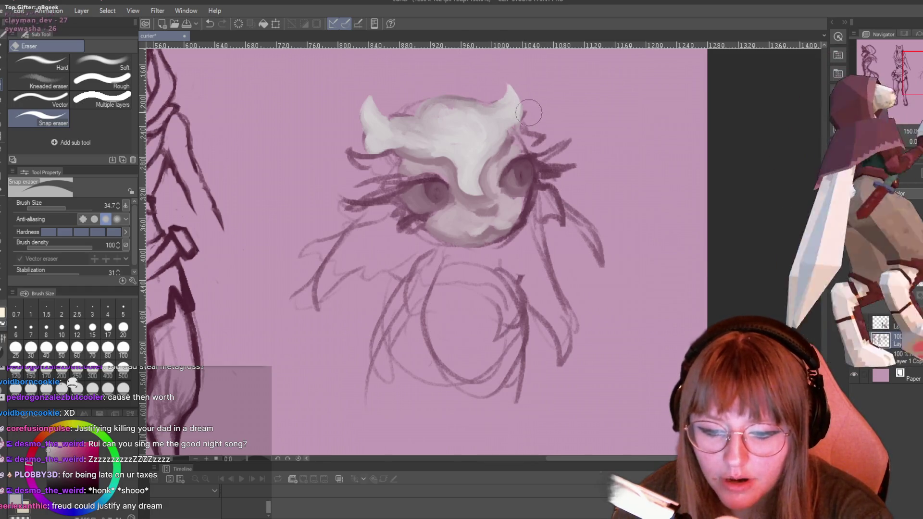
mouse_move(521, 130)
left_mouse_down()
mouse_move(531, 142)
mouse_move(565, 120)
mouse_move(562, 144)
left_mouse_up()
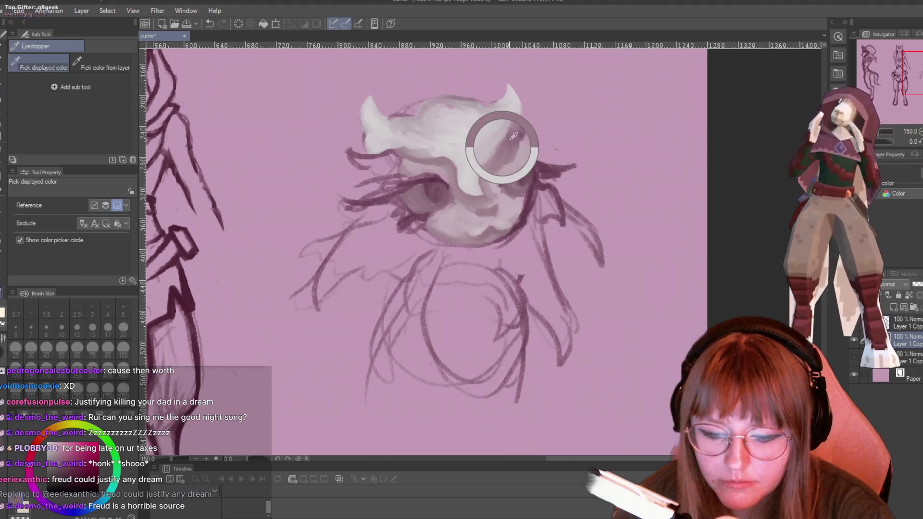
key("p")
key("p")
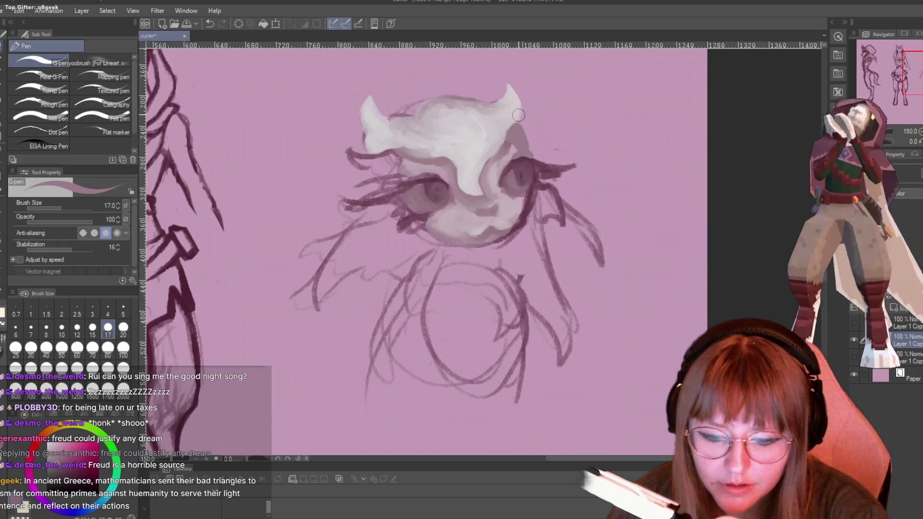
key("p")
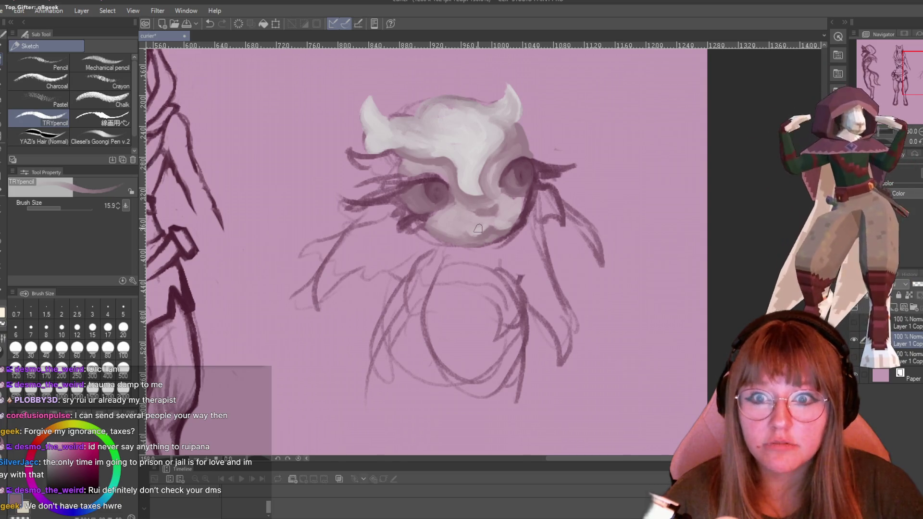
Zoom in on the head and brush a lighter tone onto the face's right side with the G-pen.
scroll(519, 159, "down", 3)
scroll(519, 159, "up", 5)
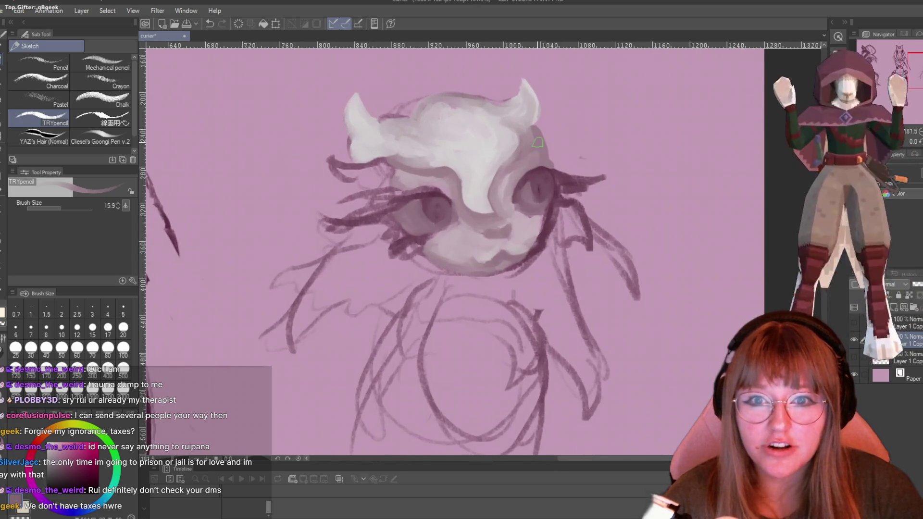
scroll(581, 218, "up", 3)
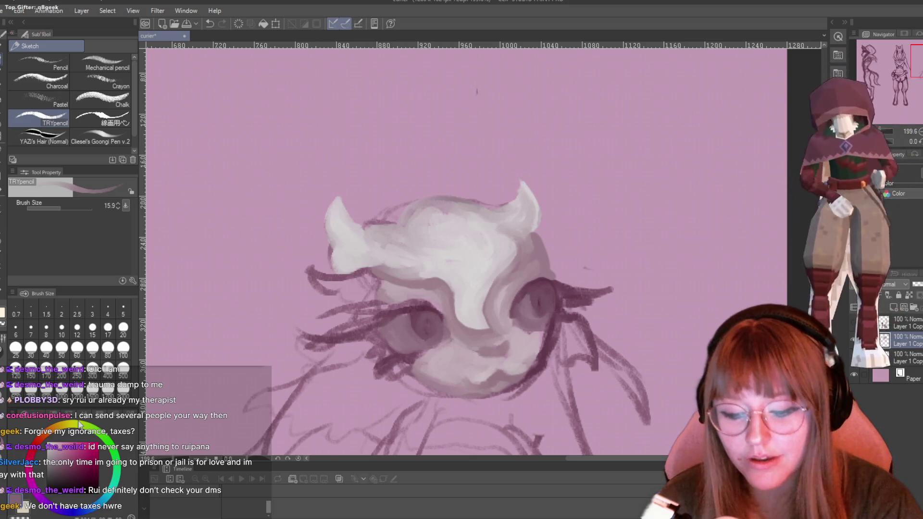
key("p")
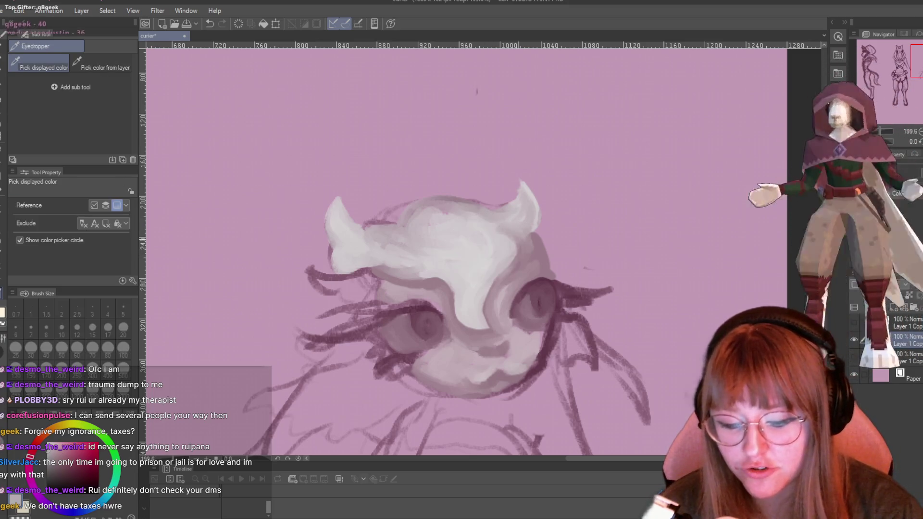
left_click_drag(495, 223, 507, 254)
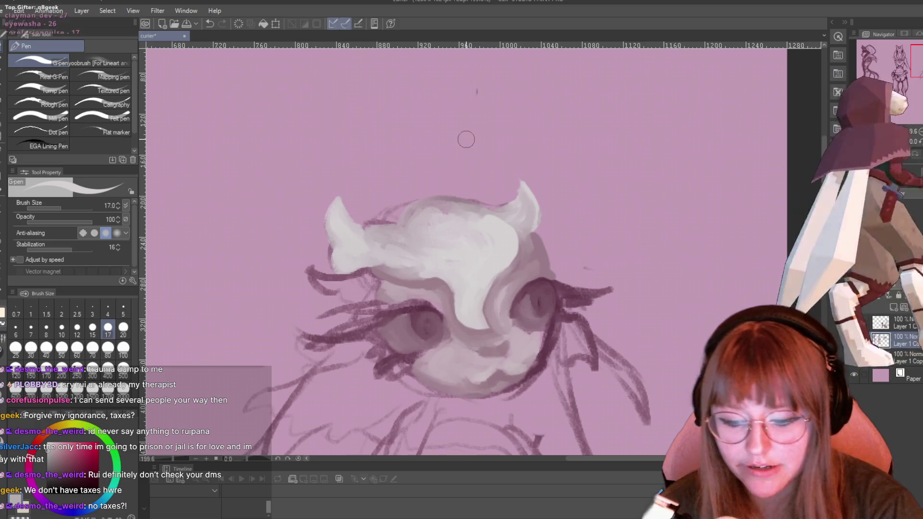
key("p")
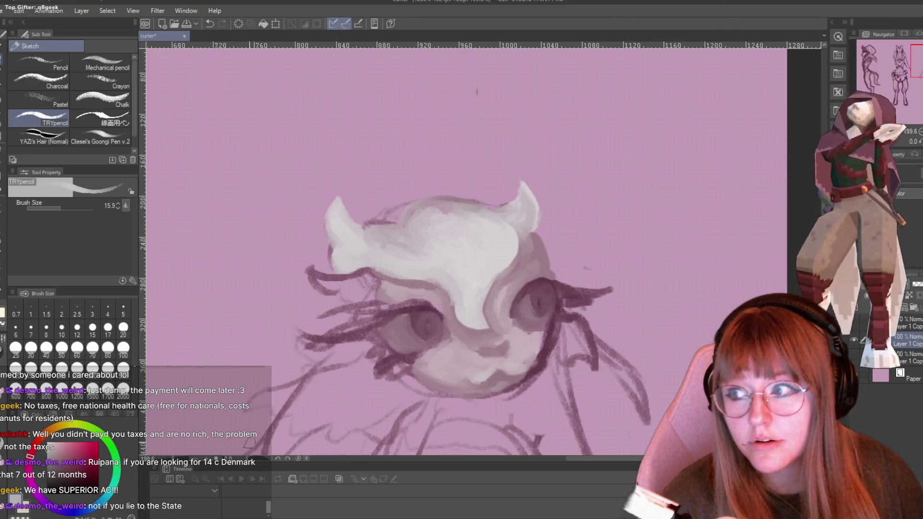
Erase the pale area between the left horn and the head to expose the pink background.
scroll(410, 348, "down", 1)
scroll(393, 223, "up", 1)
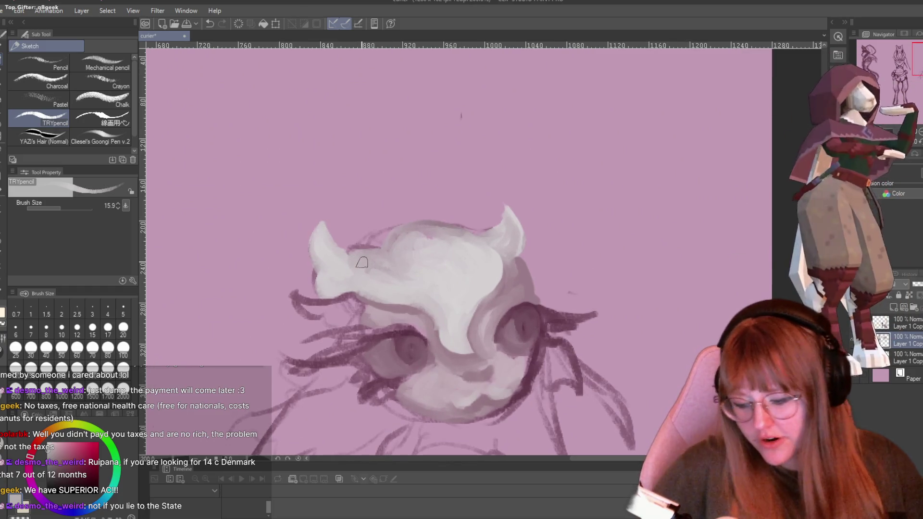
key("e")
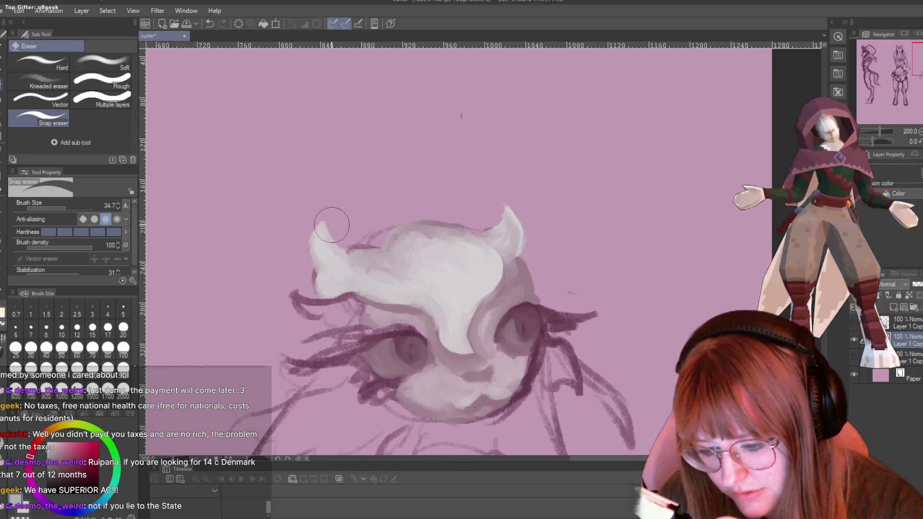
mouse_move(329, 226)
left_mouse_down()
mouse_move(321, 211)
mouse_move(341, 248)
mouse_move(378, 231)
left_mouse_up()
key("p")
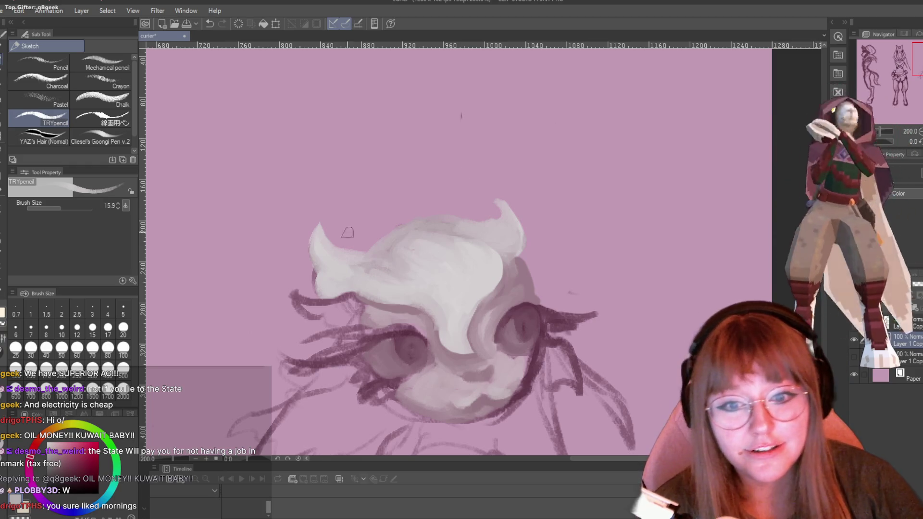
Zoom out to about 73% so all three character sketches fit on screen.
scroll(574, 269, "down", 4)
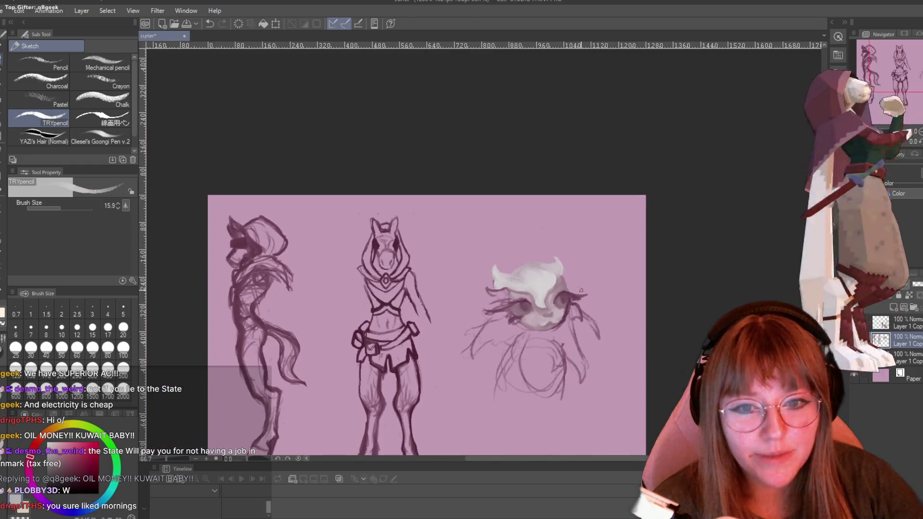
scroll(515, 379, "up", 1)
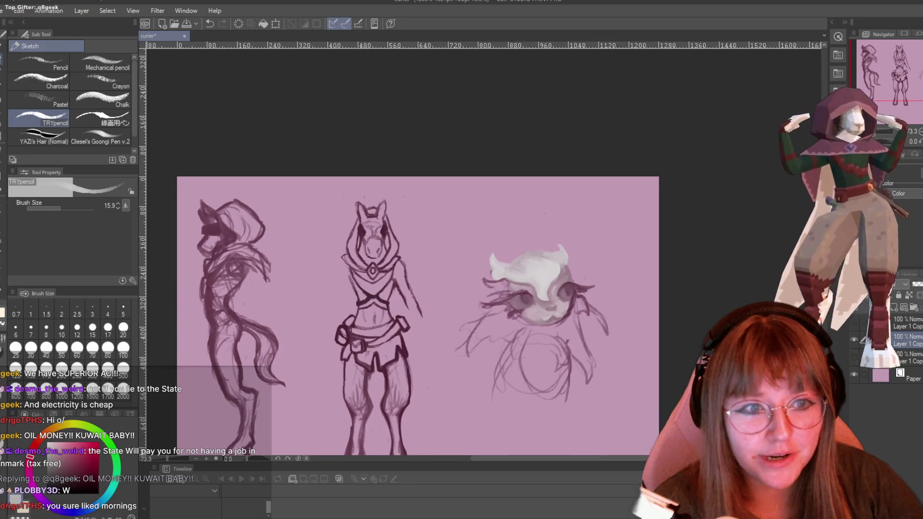
scroll(418, 279, "down", 3)
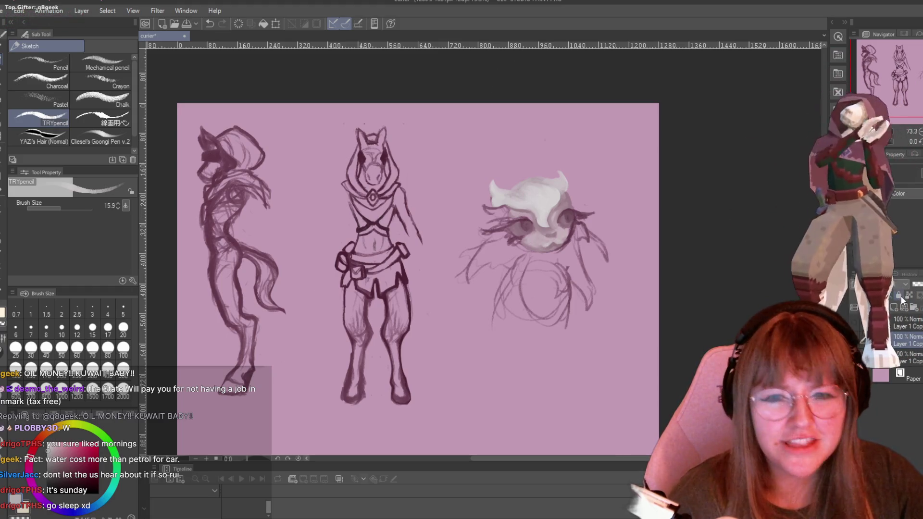
Zoom in and sample a colour from the painted head with the eyedropper.
scroll(540, 311, "up", 2)
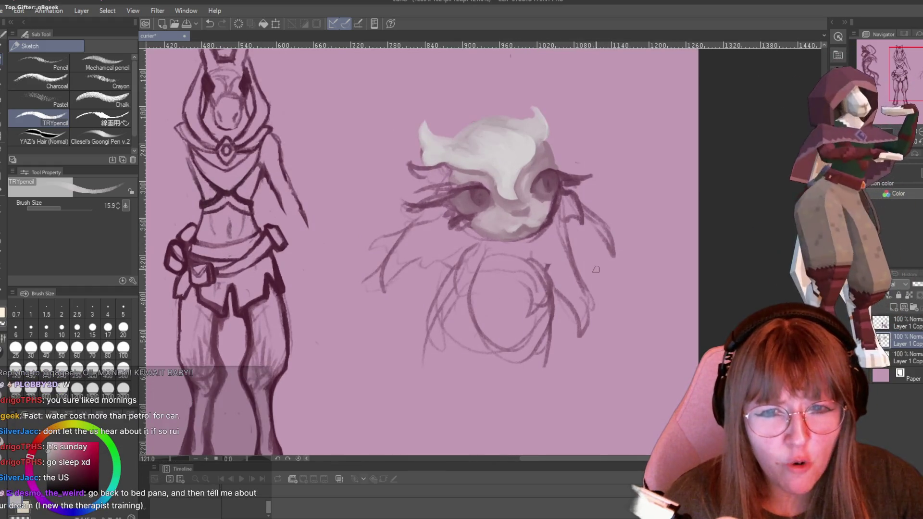
scroll(483, 220, "up", 2)
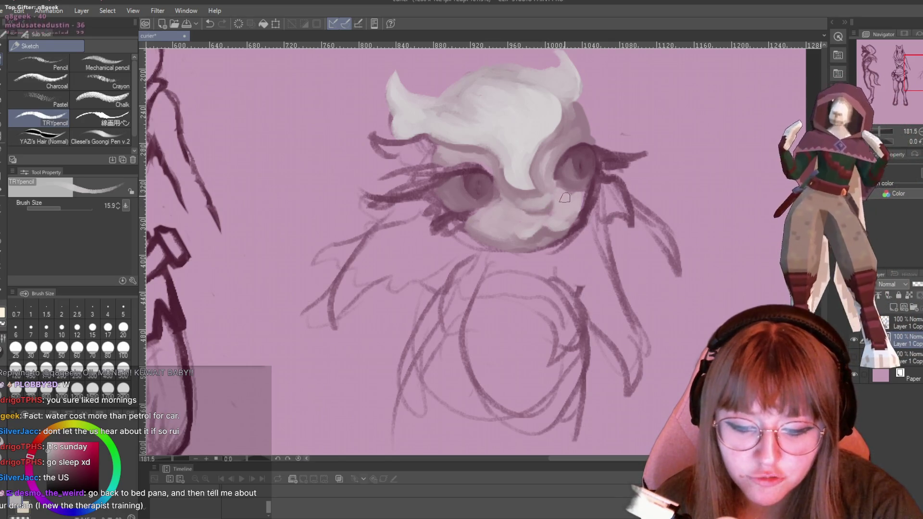
key("e")
key("p")
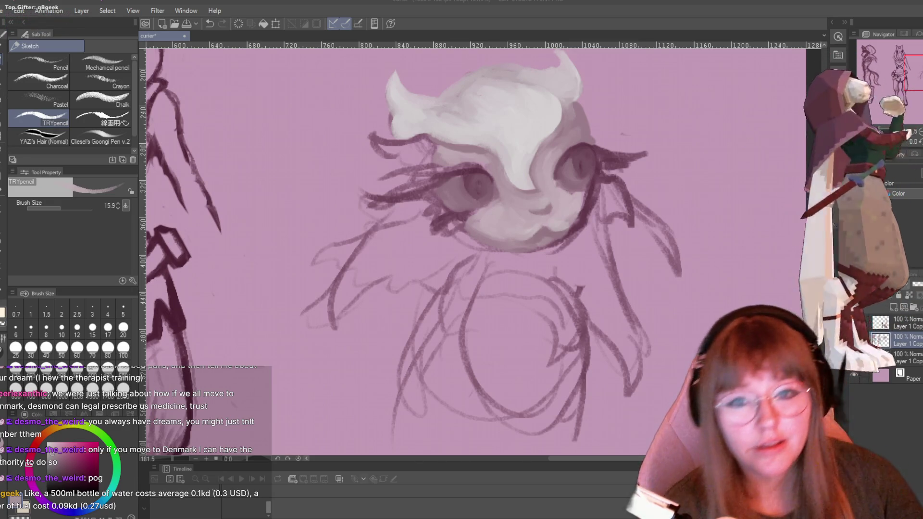
scroll(654, 275, "down", 3)
scroll(654, 275, "up", 4)
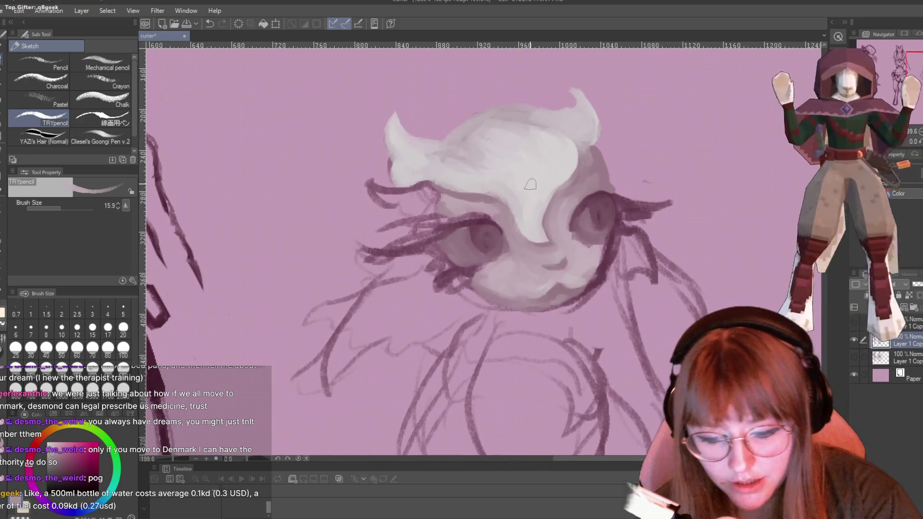
key("i")
left_click(539, 167)
key("p")
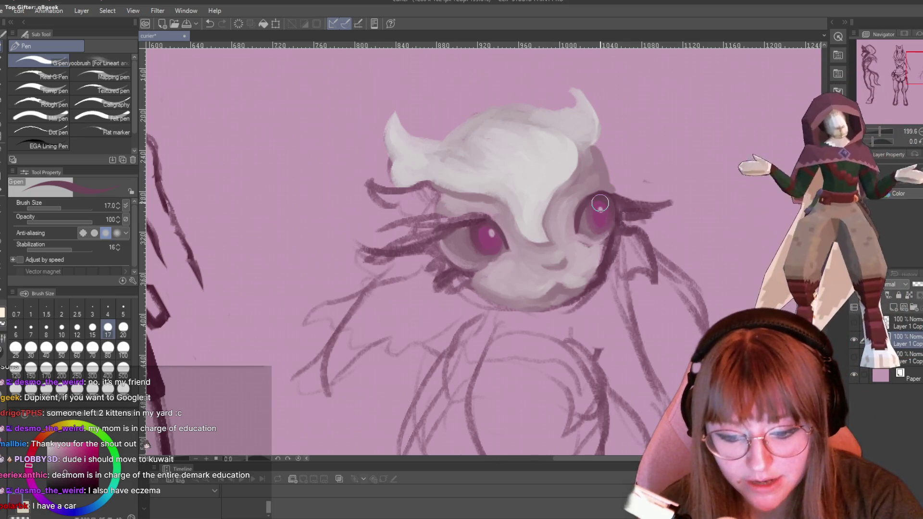
Darken the hair edge beside the right eye, then add soft pencil shading along it.
mouse_move(550, 237)
left_mouse_down()
mouse_move(541, 216)
mouse_move(574, 166)
left_mouse_up()
key("p")
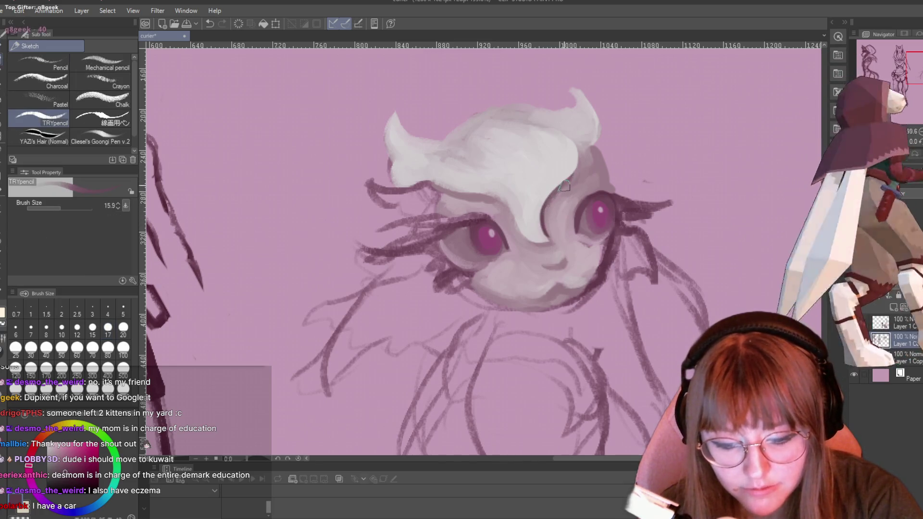
left_click_drag(552, 199, 548, 238)
mouse_move(552, 199)
left_mouse_down()
mouse_move(551, 238)
mouse_move(554, 224)
left_mouse_up()
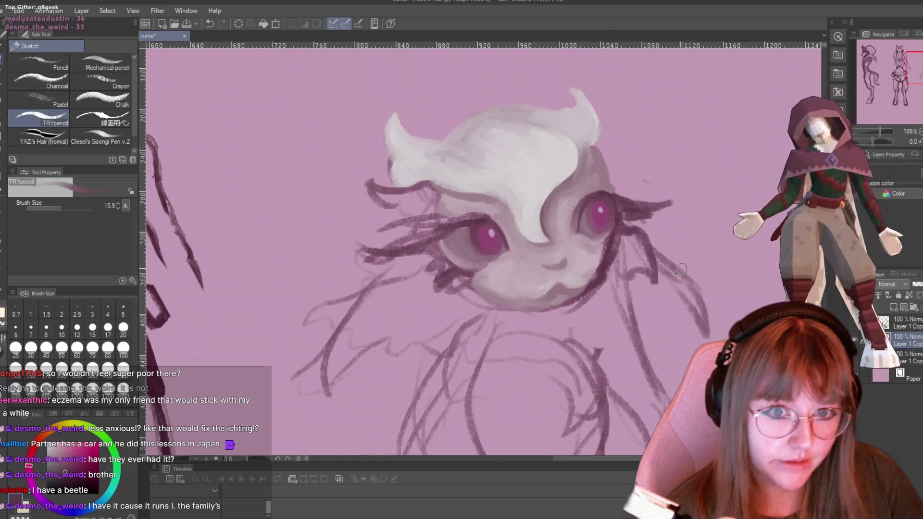
Draw a dark G-pen line down the head's right edge and soften it with the TRYpencil.
scroll(584, 96, "down", 2)
scroll(604, 86, "up", 3)
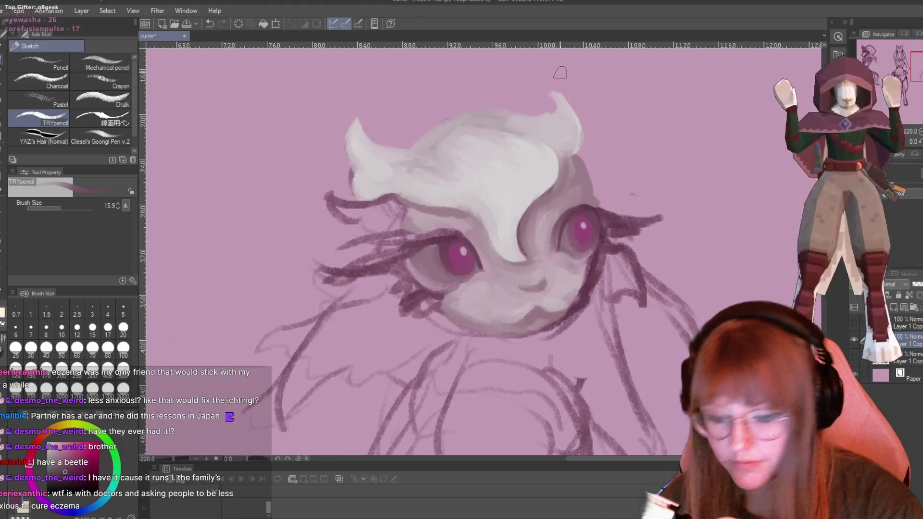
key("e")
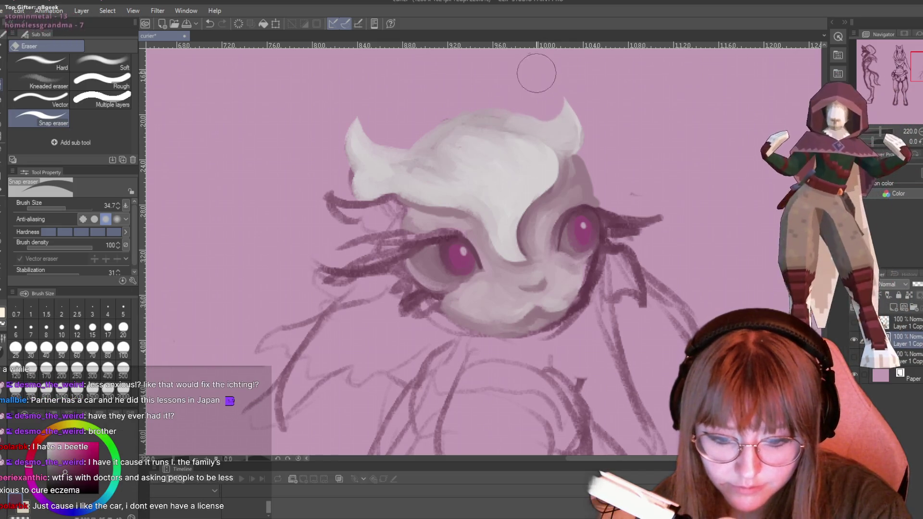
key("p")
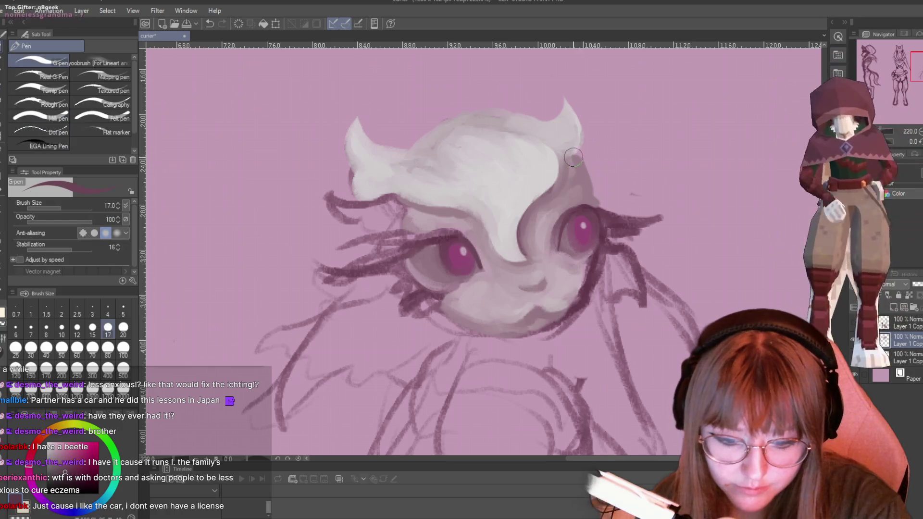
left_click_drag(573, 160, 600, 197)
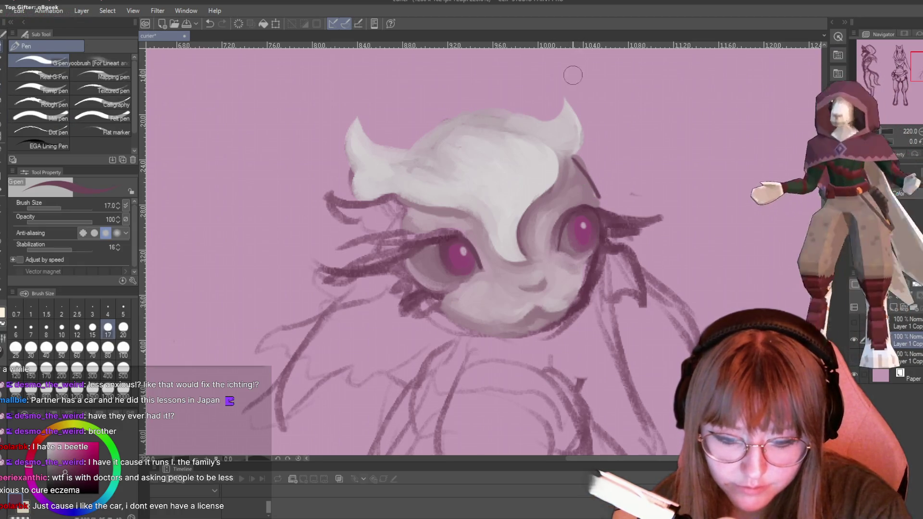
key("e")
key("p")
key("p")
left_click_drag(579, 161, 598, 194)
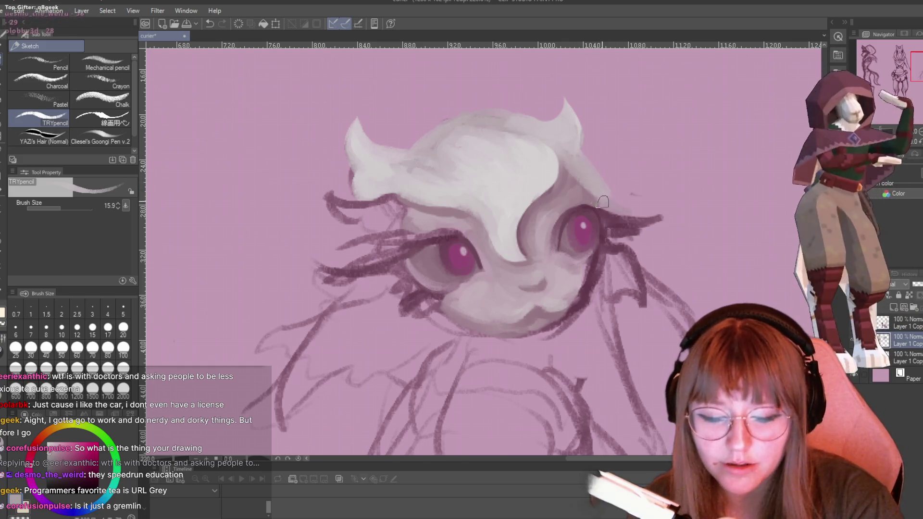
scroll(577, 145, "down", 3)
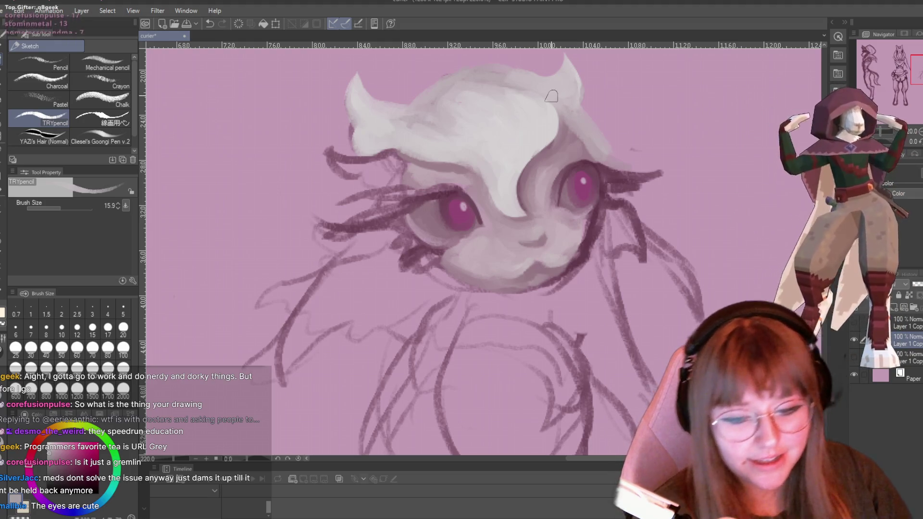
scroll(608, 109, "down", 2)
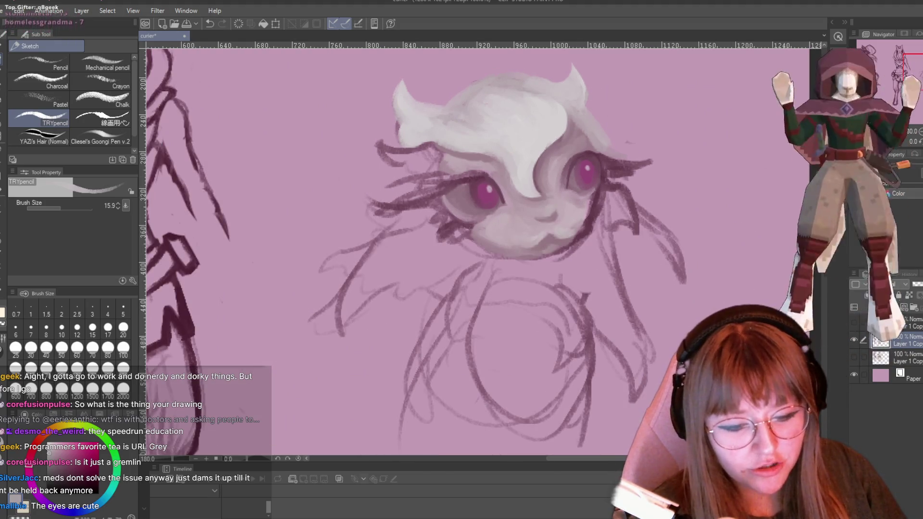
Lighten the hanging hair strand's tip and outline the right strand with dark strokes.
scroll(413, 252, "up", 2)
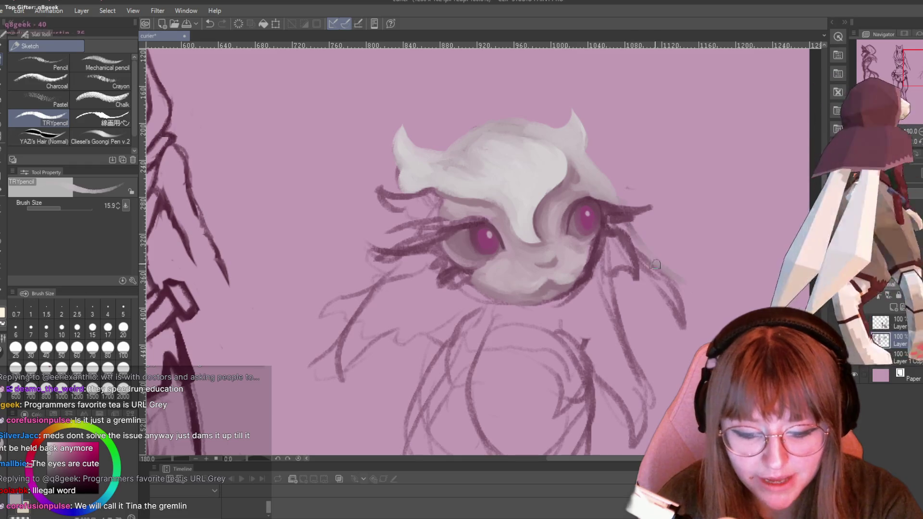
left_click_drag(673, 283, 683, 325)
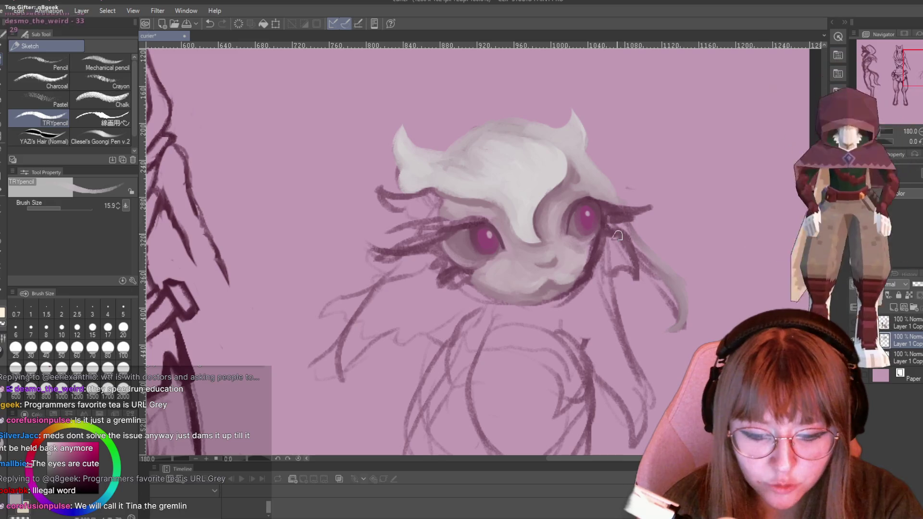
mouse_move(605, 246)
left_mouse_down()
mouse_move(654, 284)
mouse_move(676, 325)
mouse_move(659, 278)
left_mouse_up()
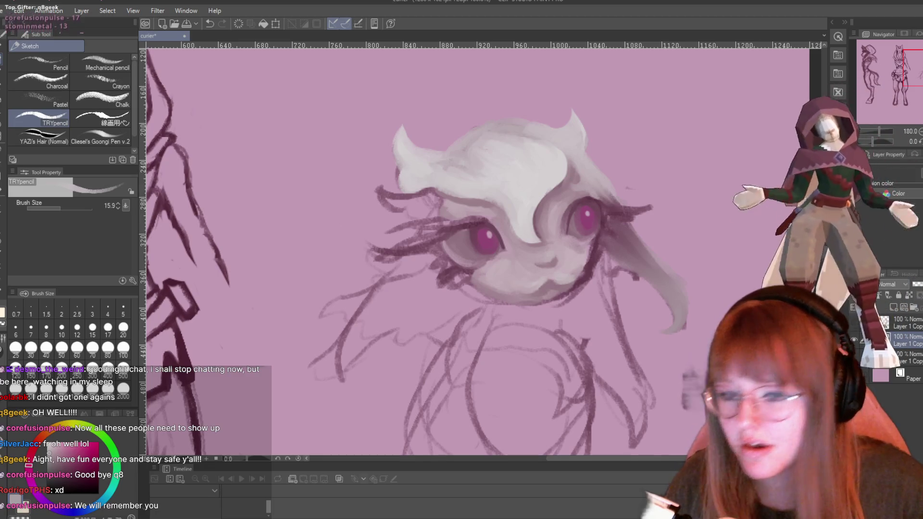
Zoom out to view the whole canvas with the finished right hair strand.
scroll(581, 260, "down", 3)
scroll(580, 260, "down", 2)
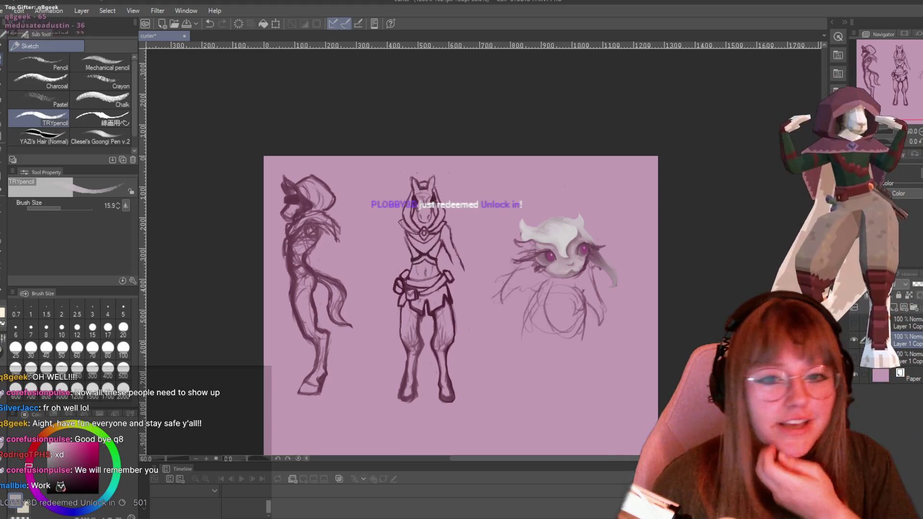
scroll(535, 342, "up", 3)
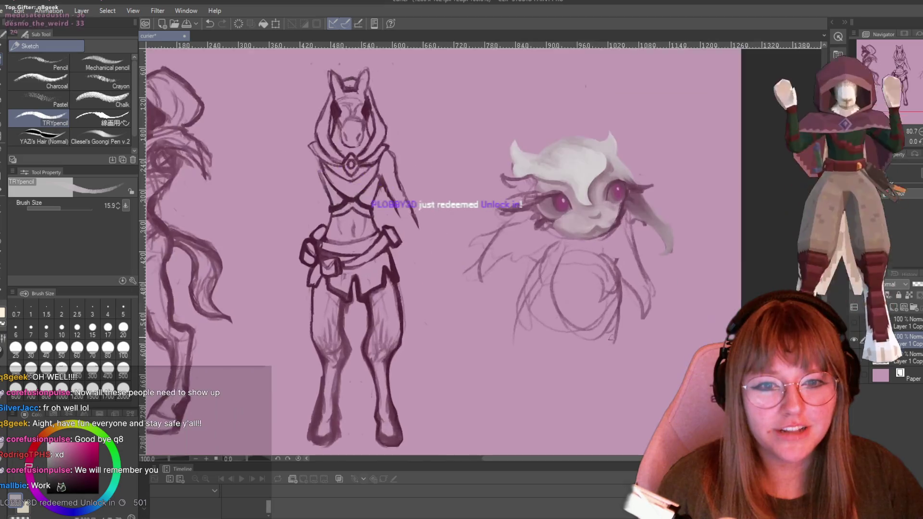
scroll(716, 263, "up", 2)
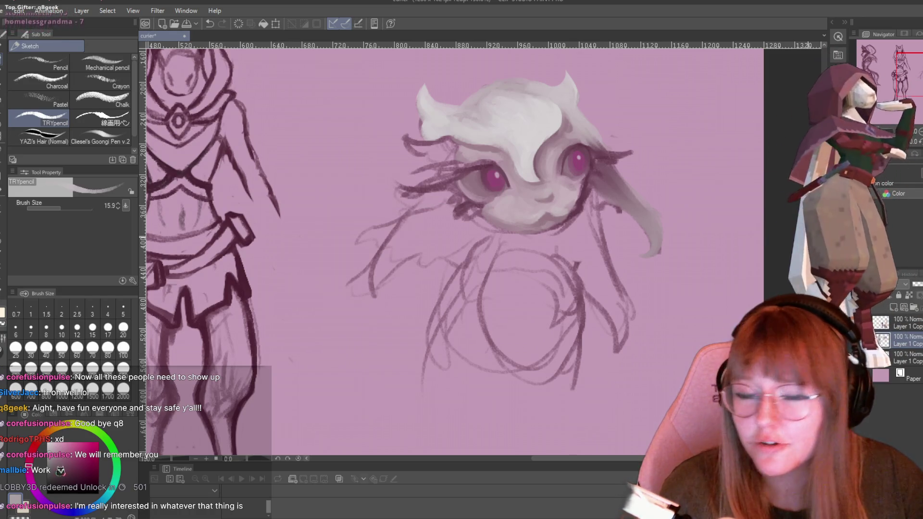
scroll(714, 291, "down", 2)
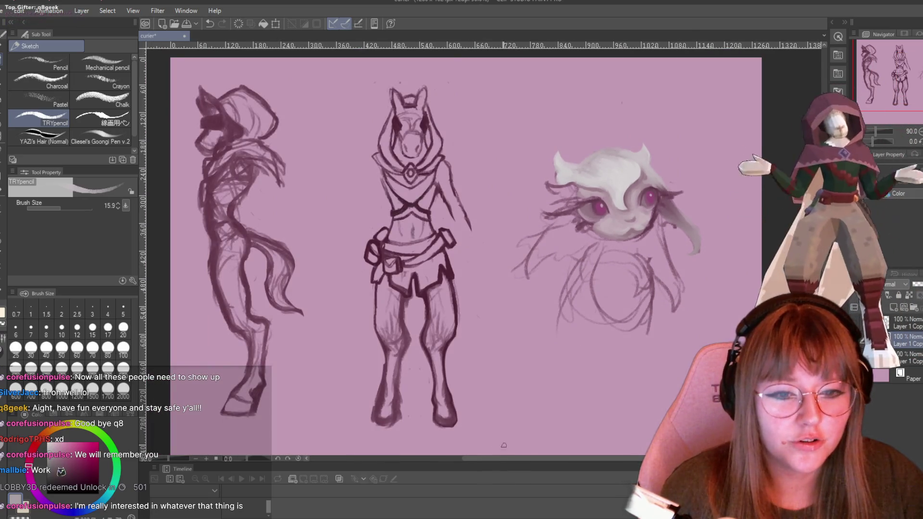
left_click_drag(513, 456, 552, 458)
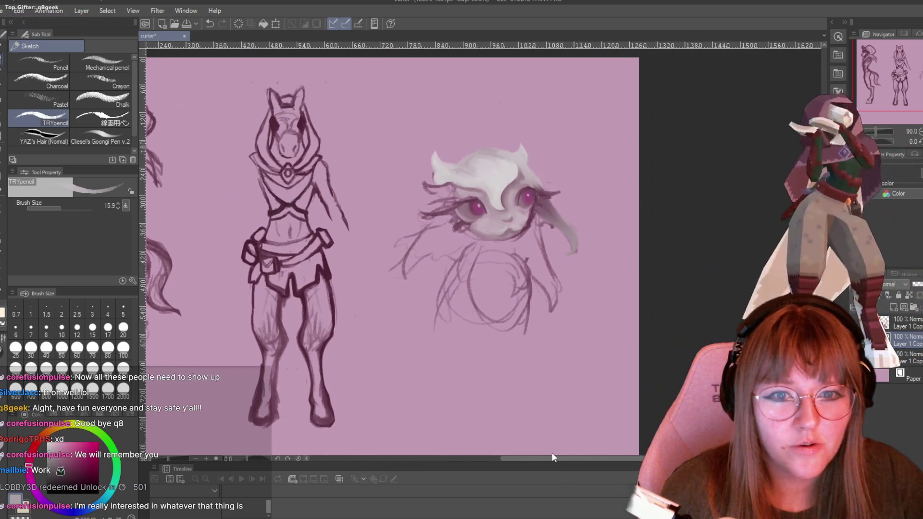
scroll(569, 388, "down", 1)
scroll(579, 257, "up", 1)
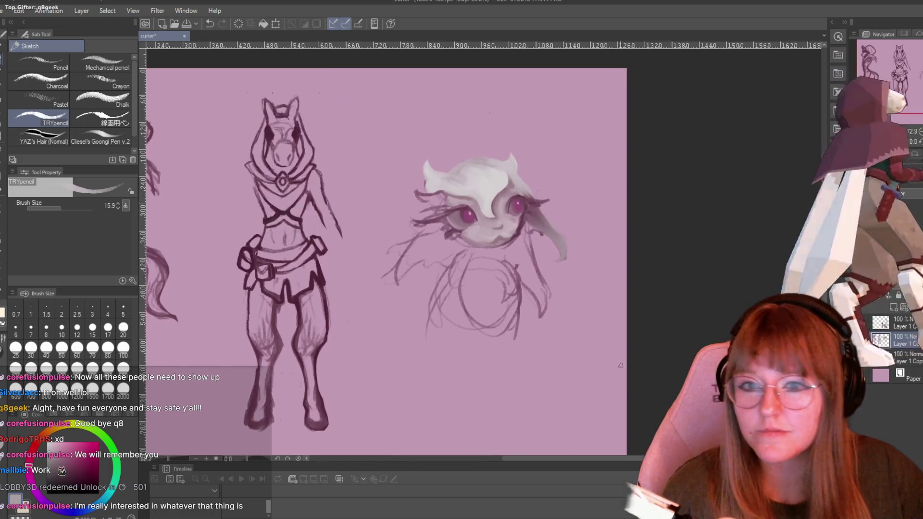
scroll(472, 268, "up", 1)
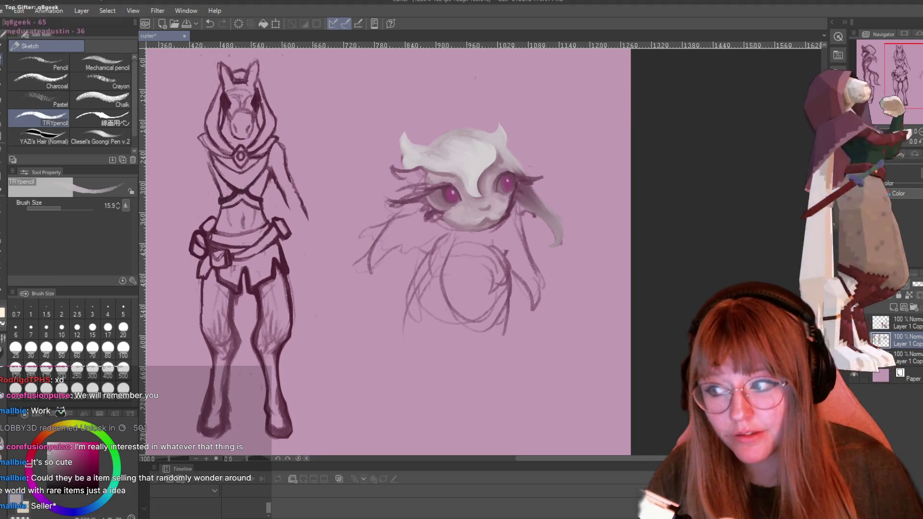
Zoom in on the creature's eyes and face.
scroll(488, 212, "up", 1)
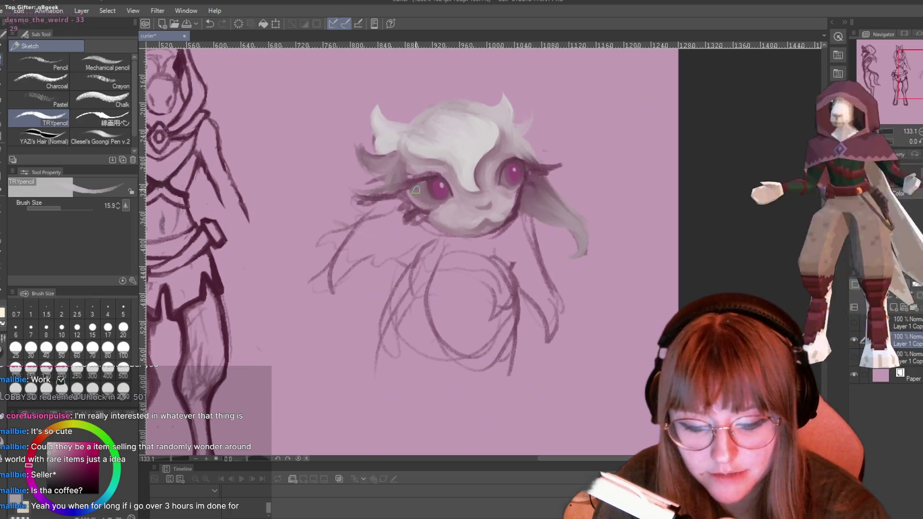
Sample the face colour and darken the right eye's upper lid and outer lash line.
left_click(522, 200, "alt")
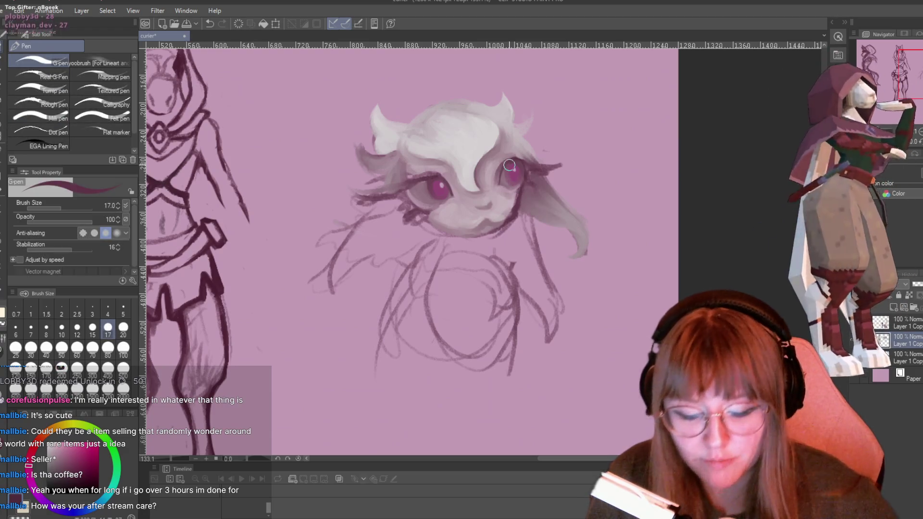
scroll(553, 148, "up", 1)
scroll(553, 147, "up", 1)
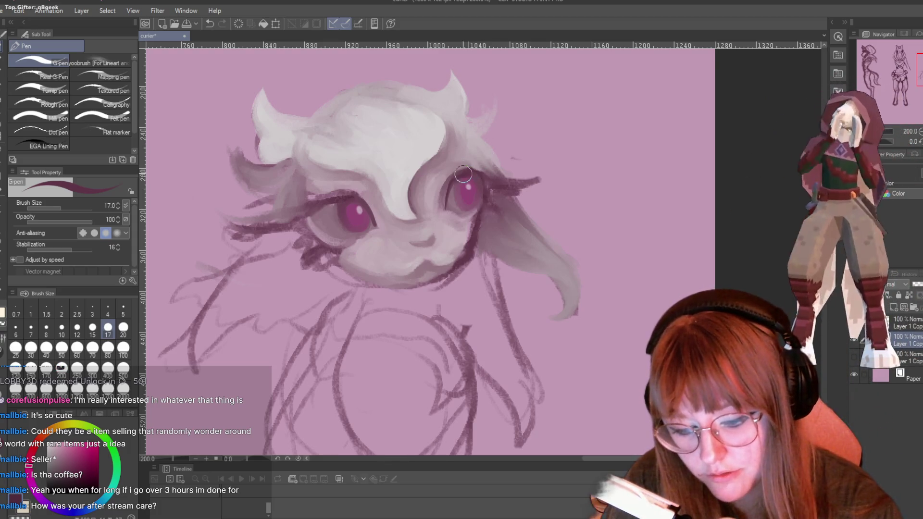
left_click_drag(473, 178, 496, 192)
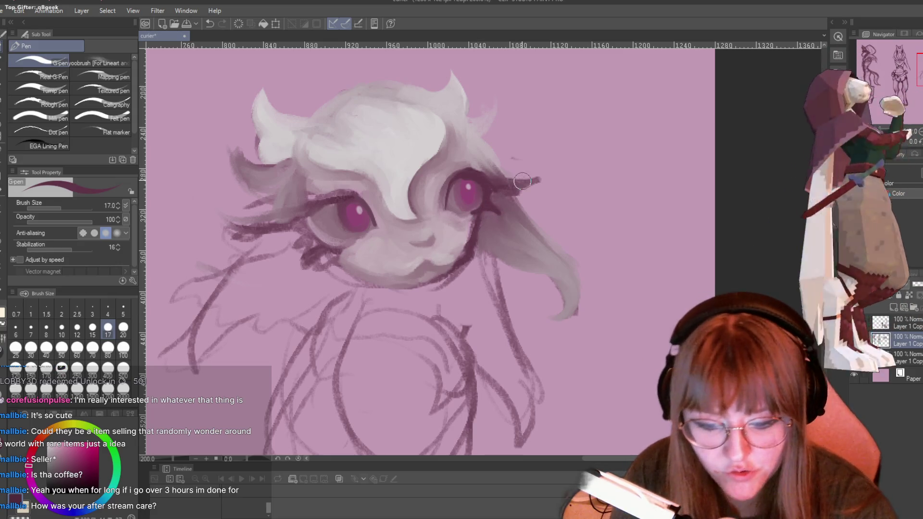
left_click_drag(486, 175, 517, 182)
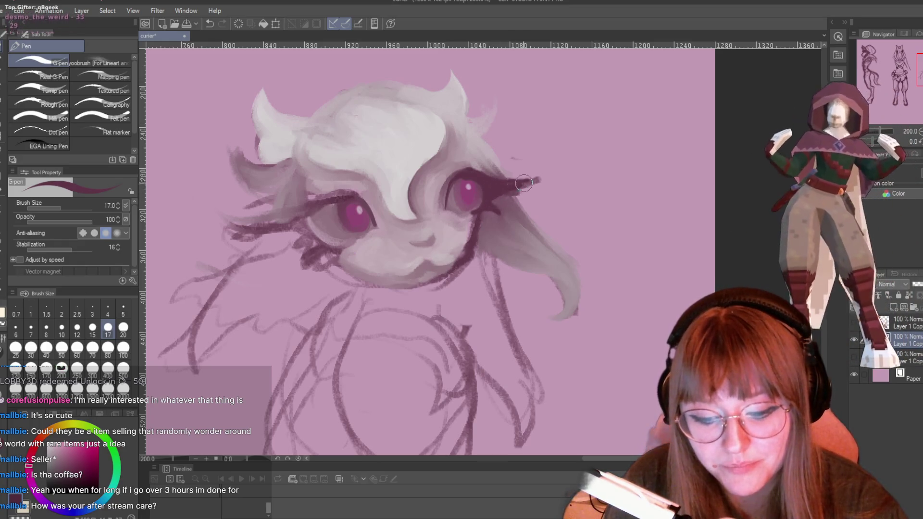
key("p")
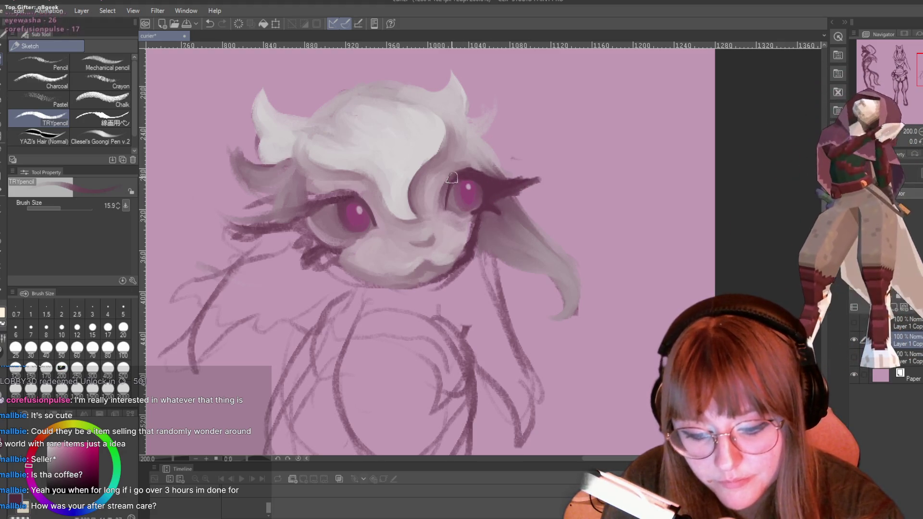
key("p")
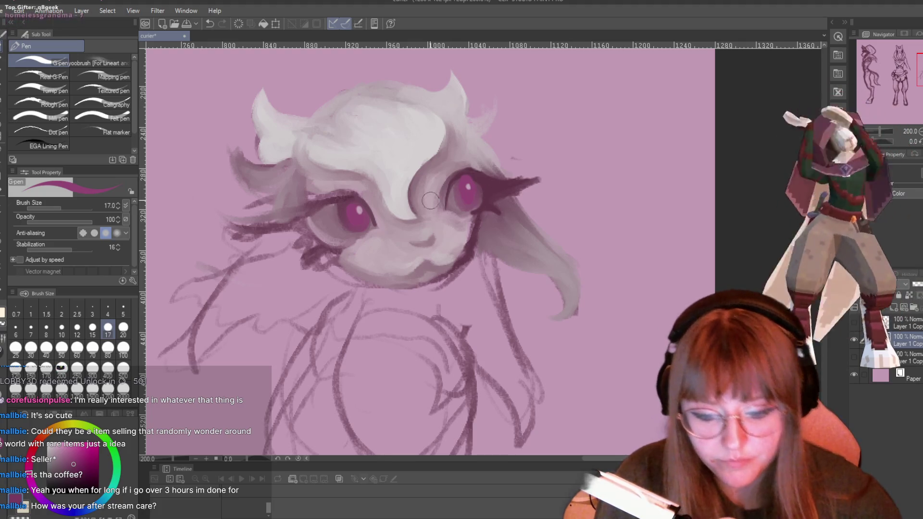
mouse_move(430, 201)
left_mouse_down()
mouse_move(509, 115)
mouse_move(495, 145)
left_mouse_up()
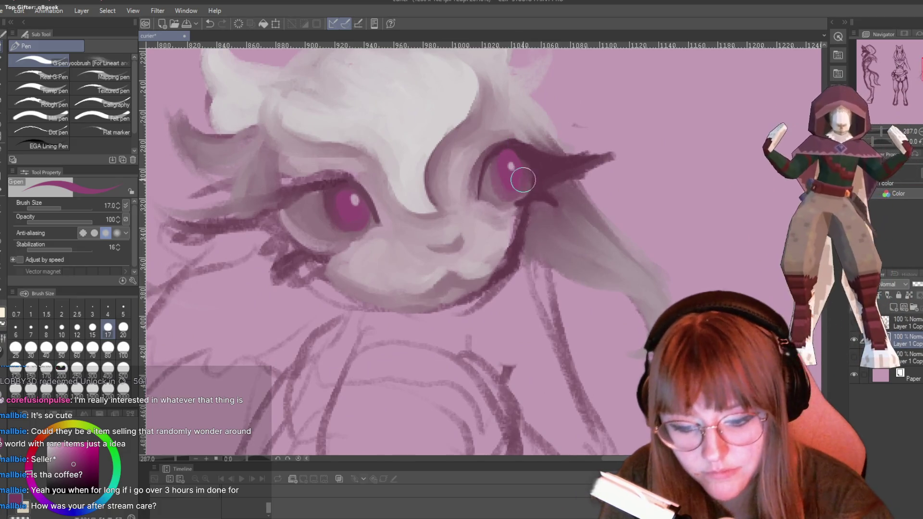
Sample the eye colour and deepen the right iris with a darker magenta ring.
left_click(512, 166, "alt")
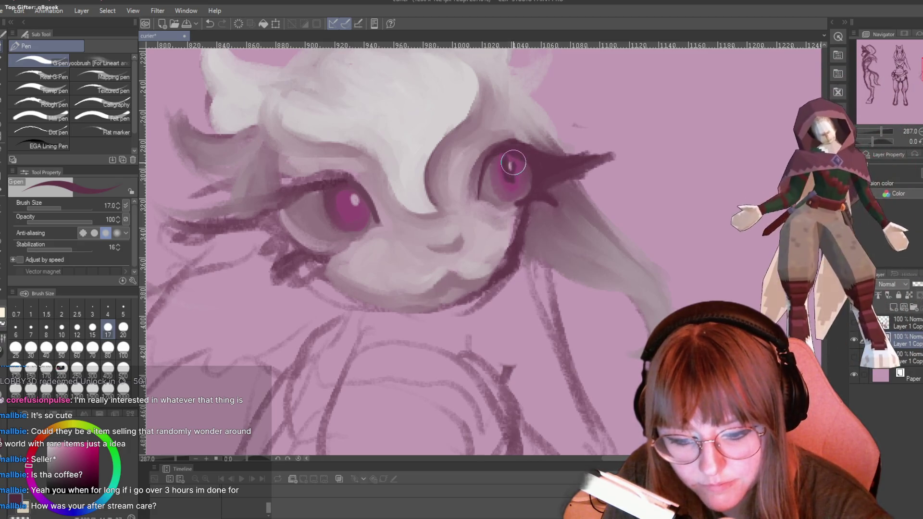
mouse_move(502, 161)
left_mouse_down()
mouse_move(497, 182)
mouse_move(519, 186)
left_mouse_up()
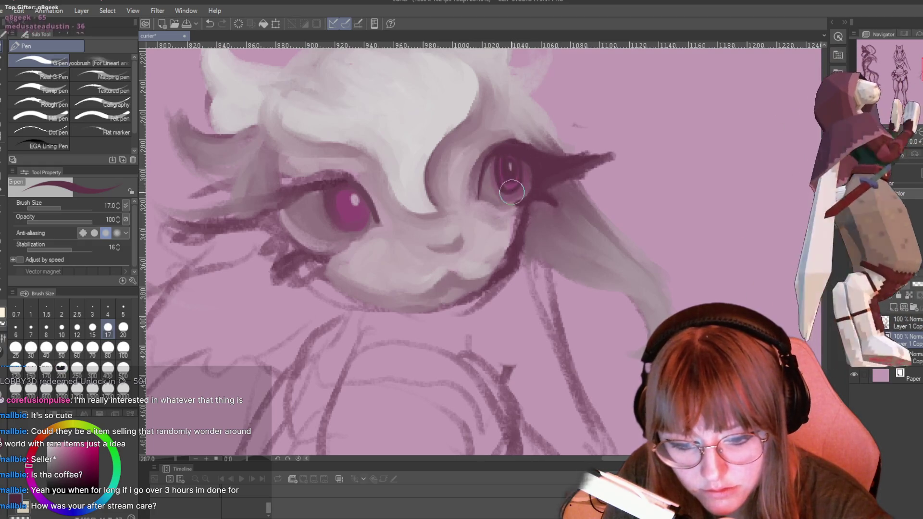
left_click_drag(522, 189, 524, 168)
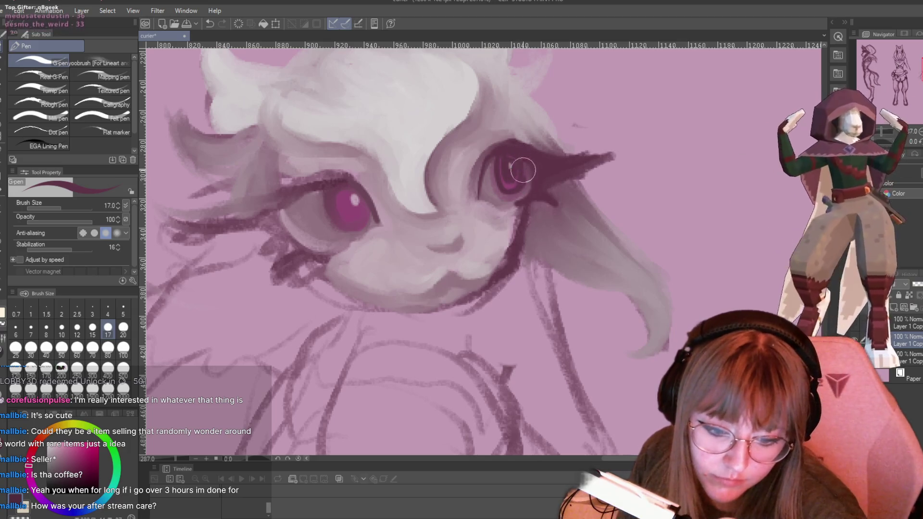
Draw a dark nose stroke with the inking pen.
key("p")
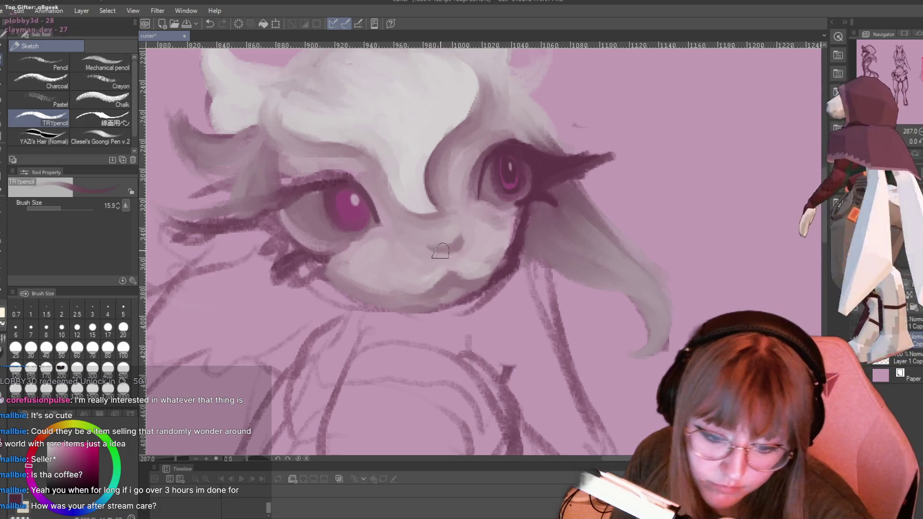
key("p")
left_click_drag(456, 241, 432, 243)
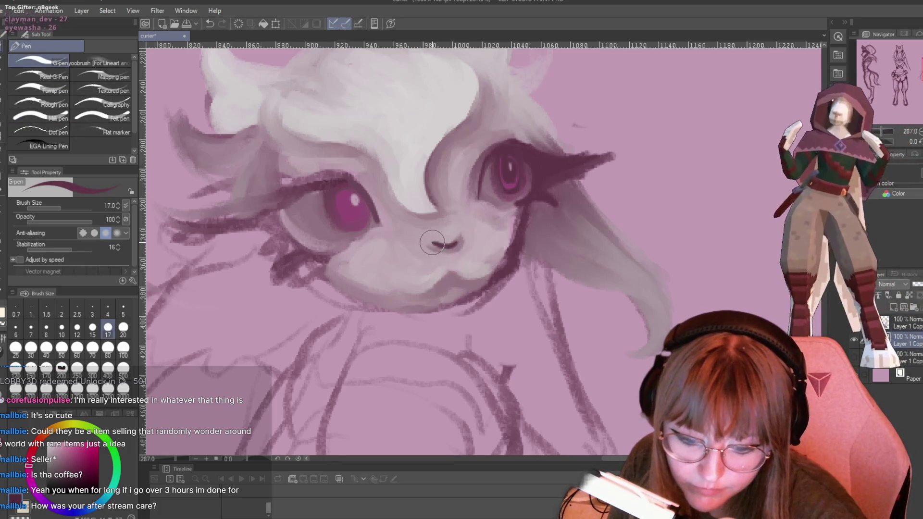
key("p")
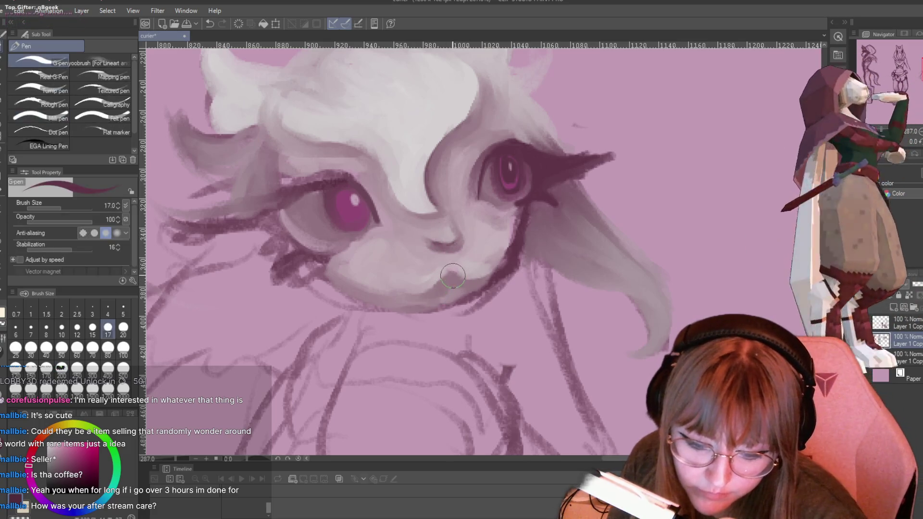
key("p")
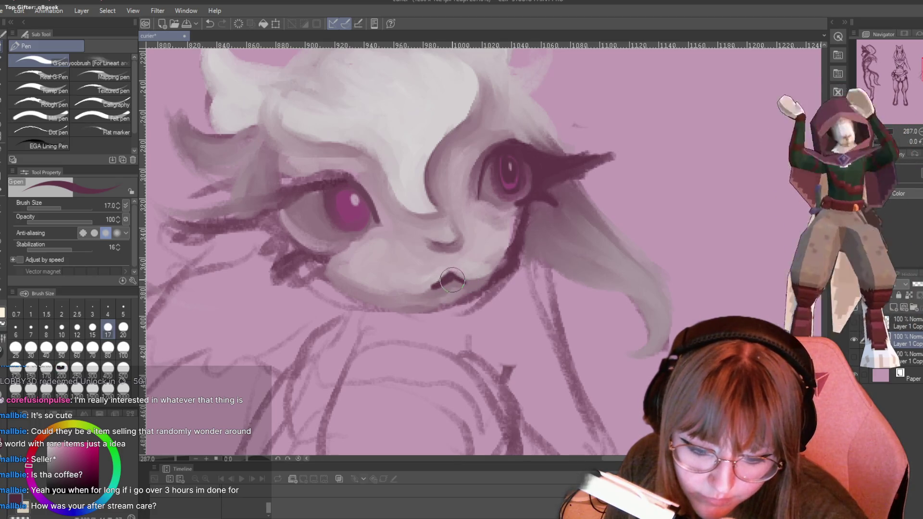
key("p")
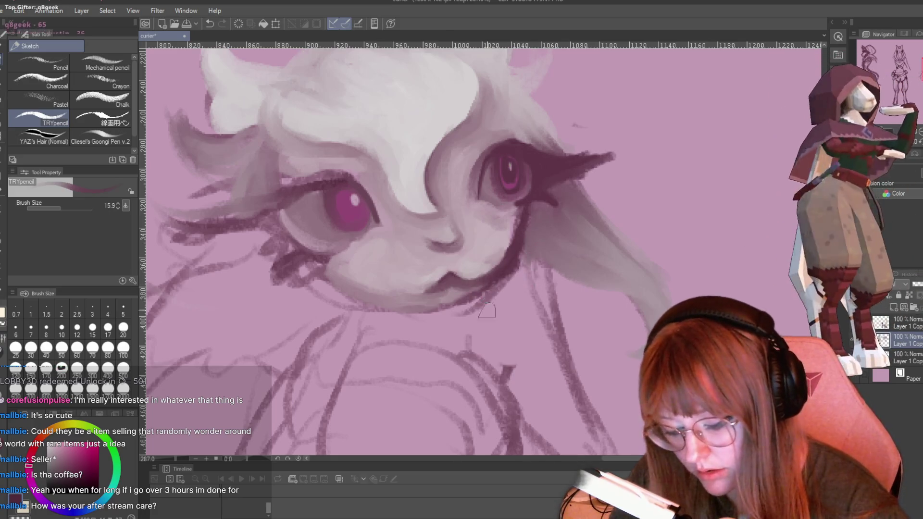
Erase the dark chin lines, draw a right-cheek line, then bring the Twitch window forward.
key("e")
mouse_move(486, 300)
left_mouse_down()
mouse_move(475, 302)
mouse_move(509, 283)
mouse_move(517, 250)
mouse_move(502, 293)
mouse_move(483, 302)
left_mouse_up()
key("p")
left_click_drag(528, 202, 497, 265)
key("e")
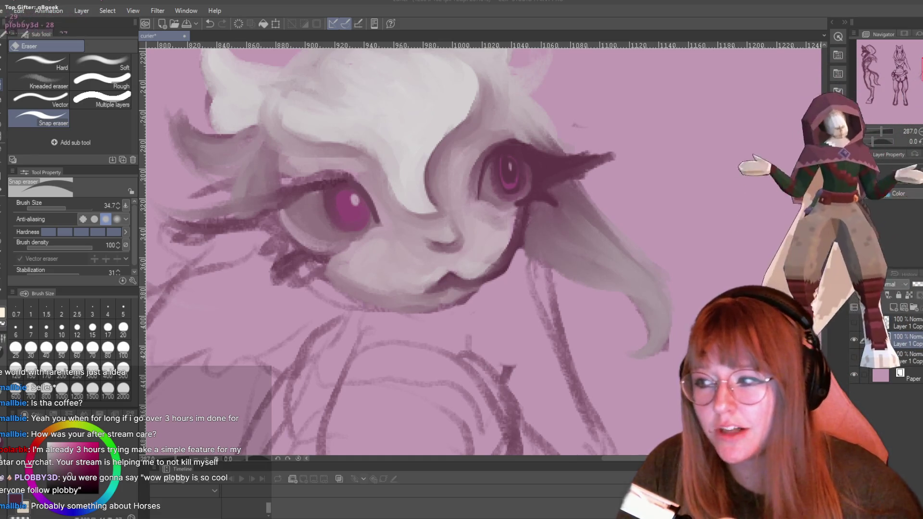
mouse_move(561, 304)
left_mouse_down()
mouse_move(561, 199)
mouse_move(502, 92)
left_mouse_up()
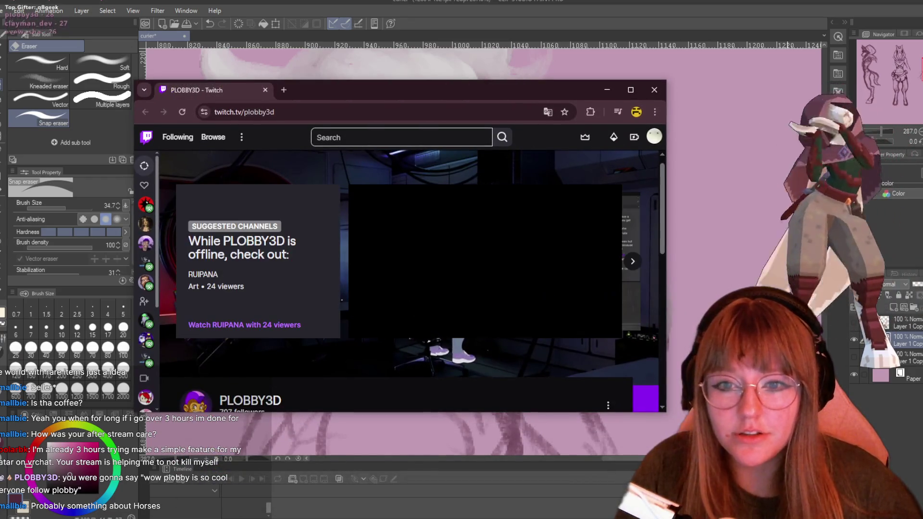
Play the channel's past art-stream recording full screen.
left_click(632, 261)
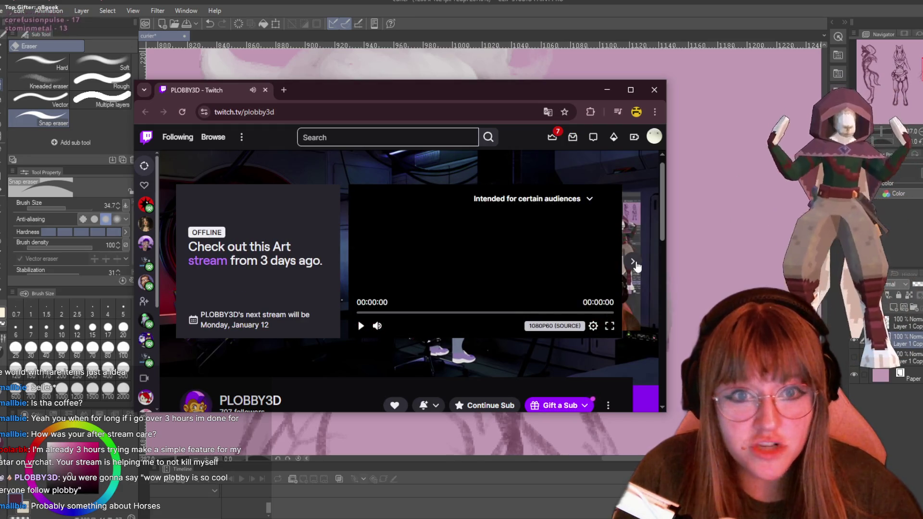
left_click(609, 326)
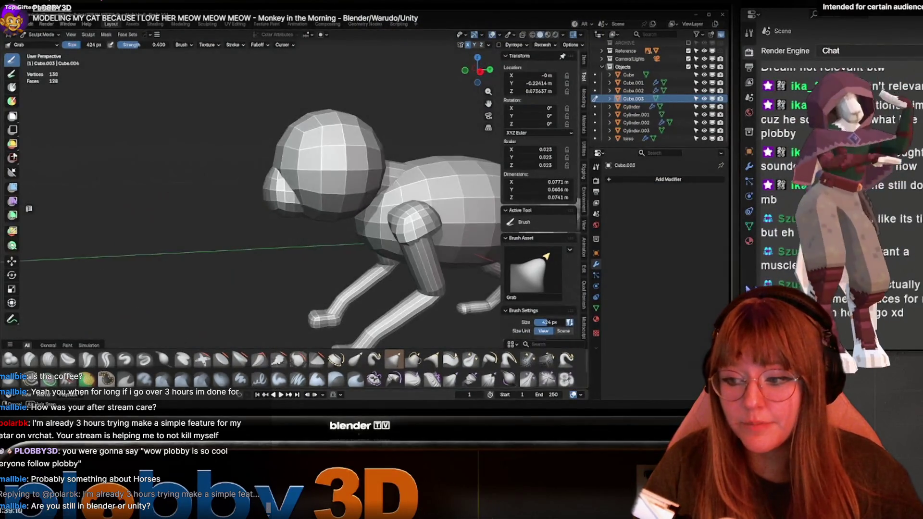
key("space")
key("space")
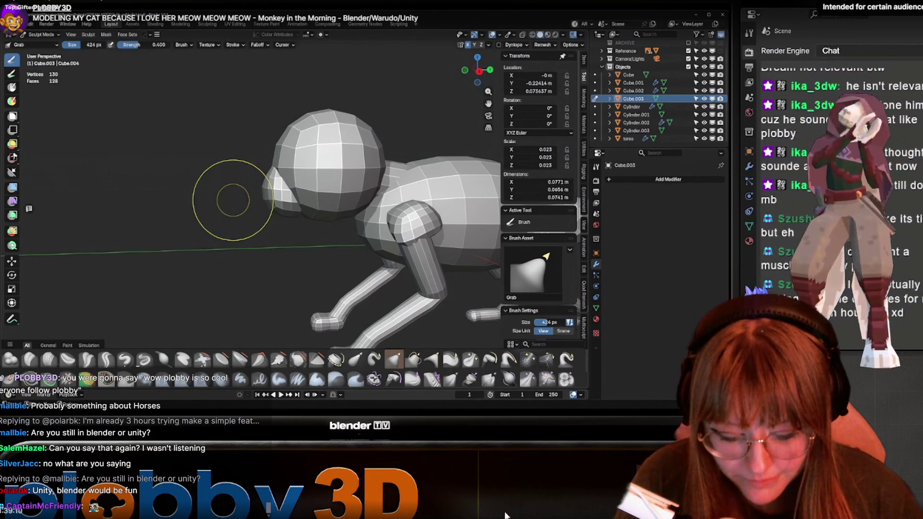
left_click(581, 516)
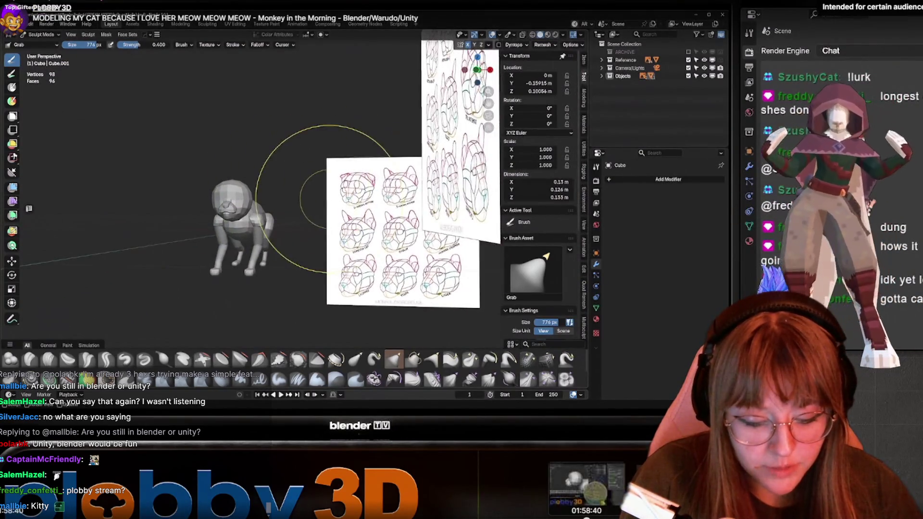
left_click(577, 515)
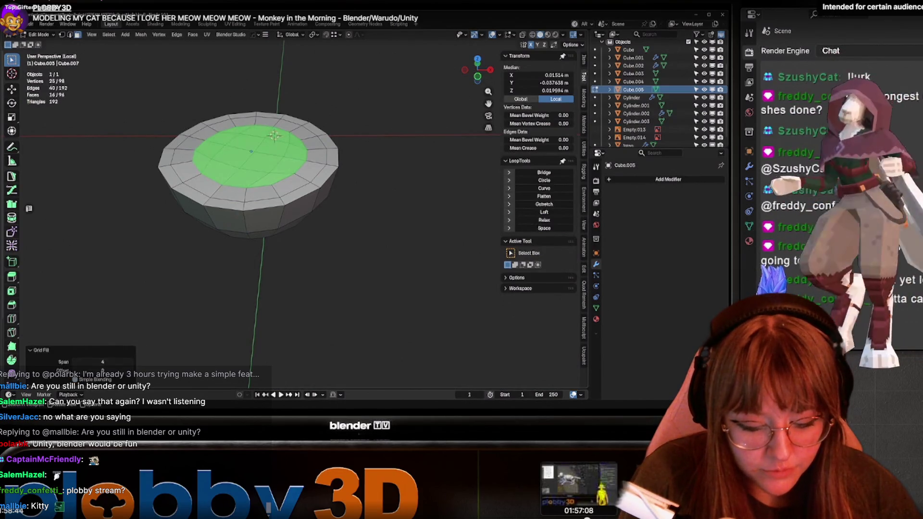
key("Tab")
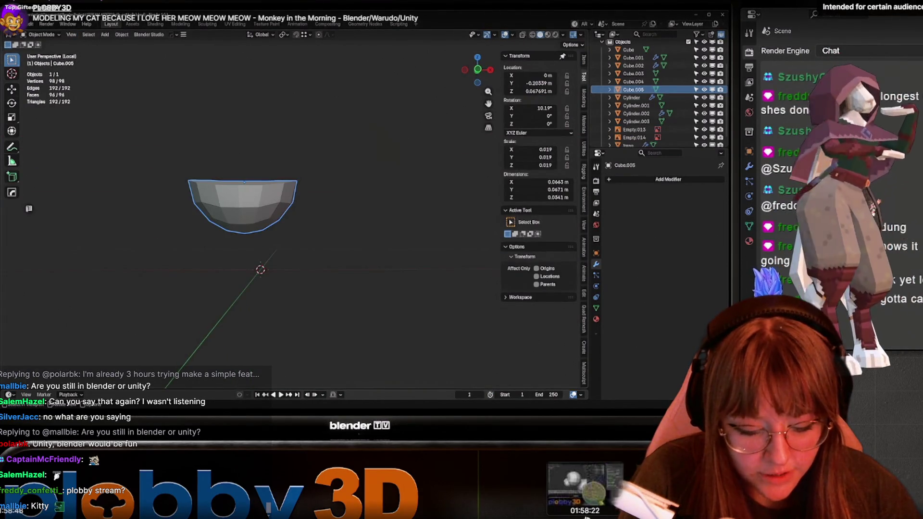
key("KP_Divide")
key("Tab")
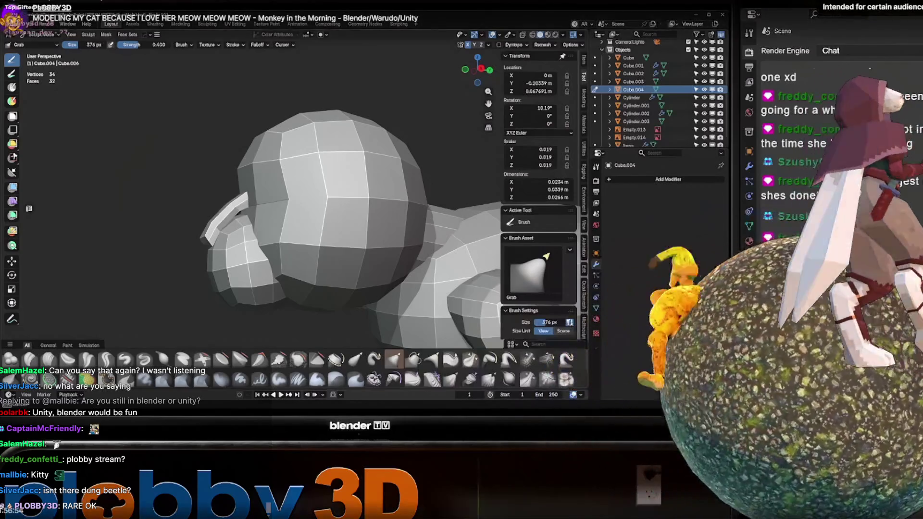
Exit the fullscreen Twitch stream and close the Chrome window.
left_click(910, 509)
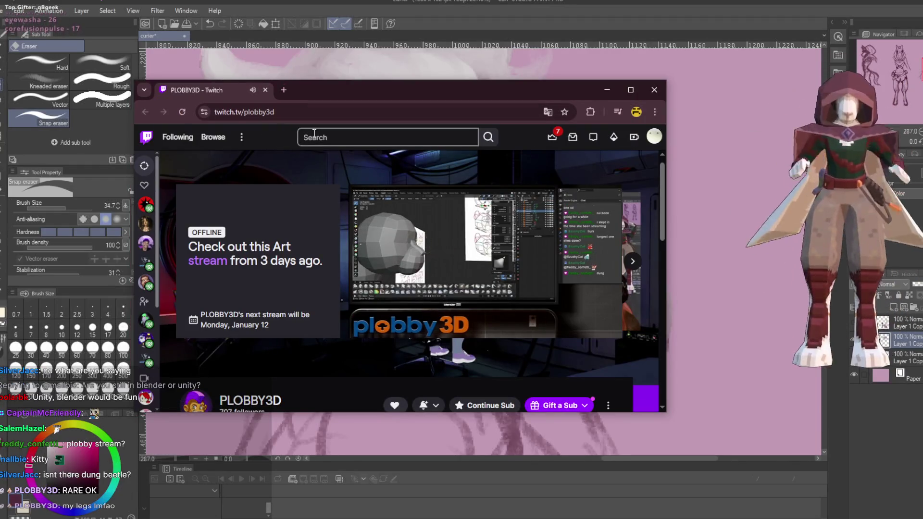
scroll(327, 349, "down", 1)
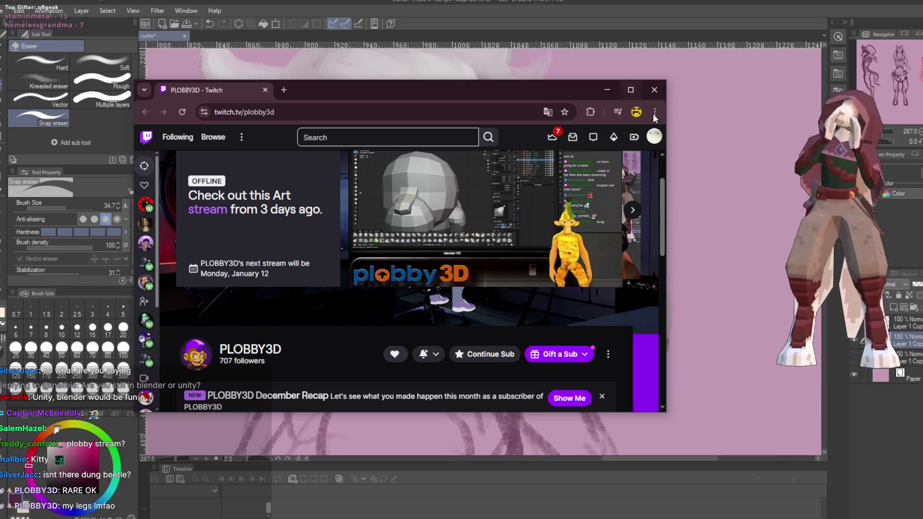
left_click(649, 87)
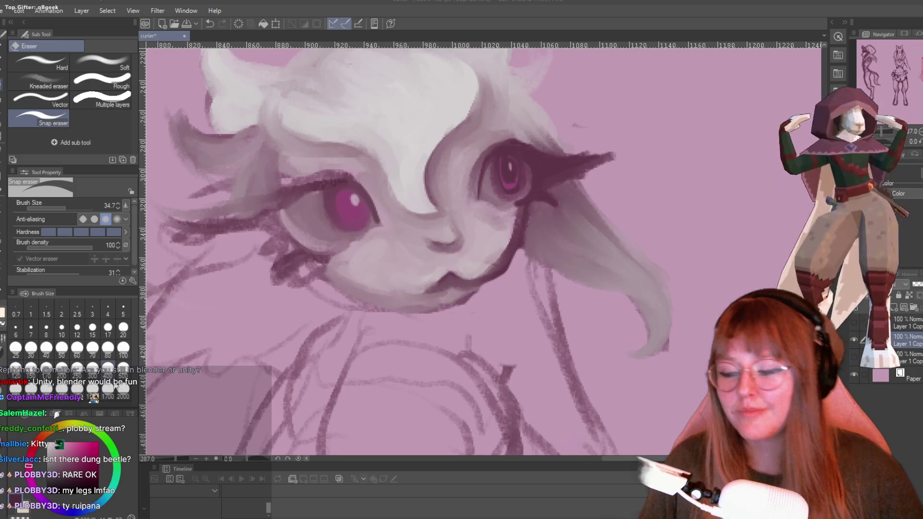
Close the leftover PLOBBY3D Twitch window from the taskbar and pick the Lasso selection tool.
mouse_move(221, 514)
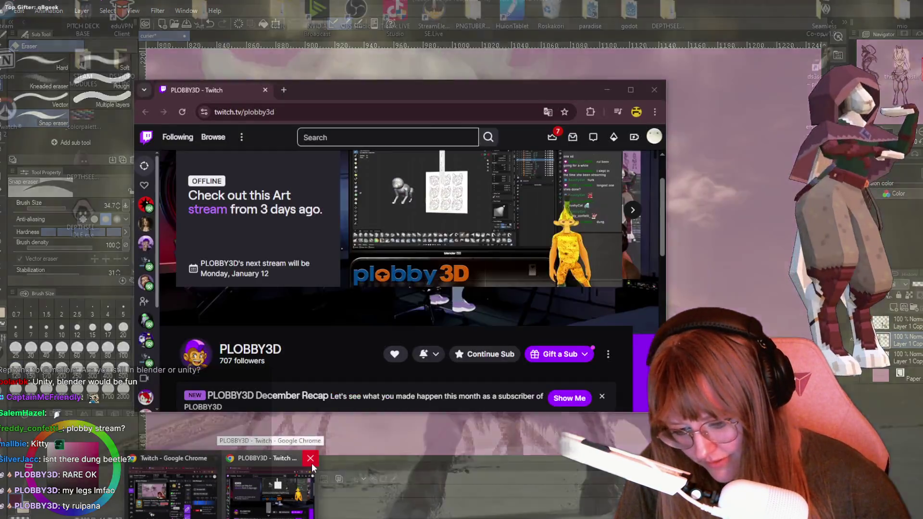
left_click(310, 458)
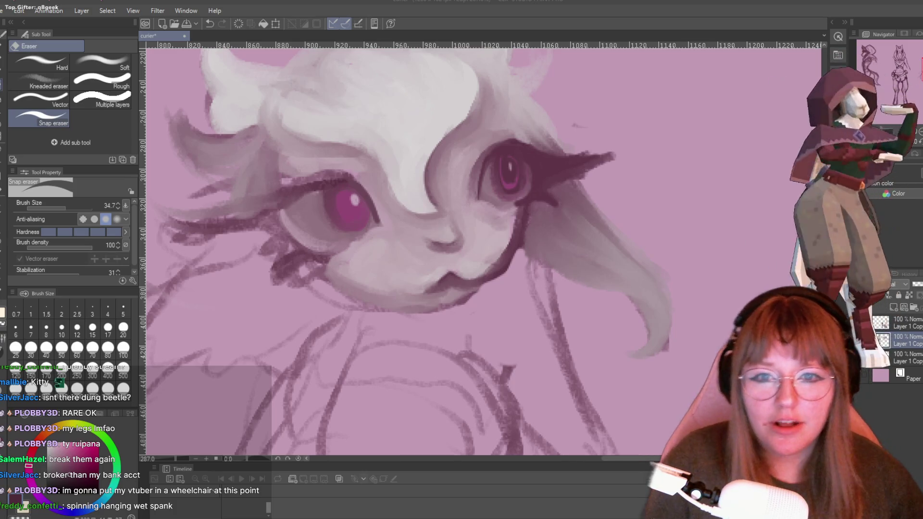
scroll(589, 394, "down", 5)
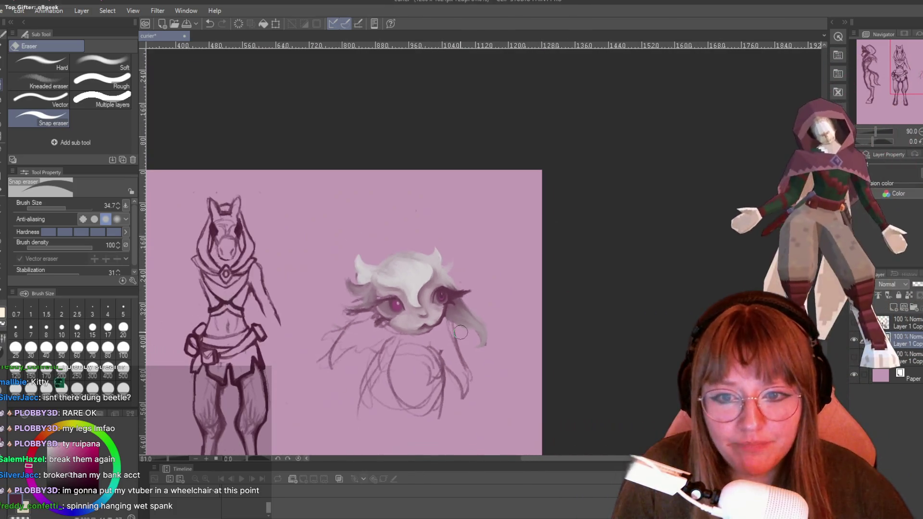
scroll(442, 299, "up", 5)
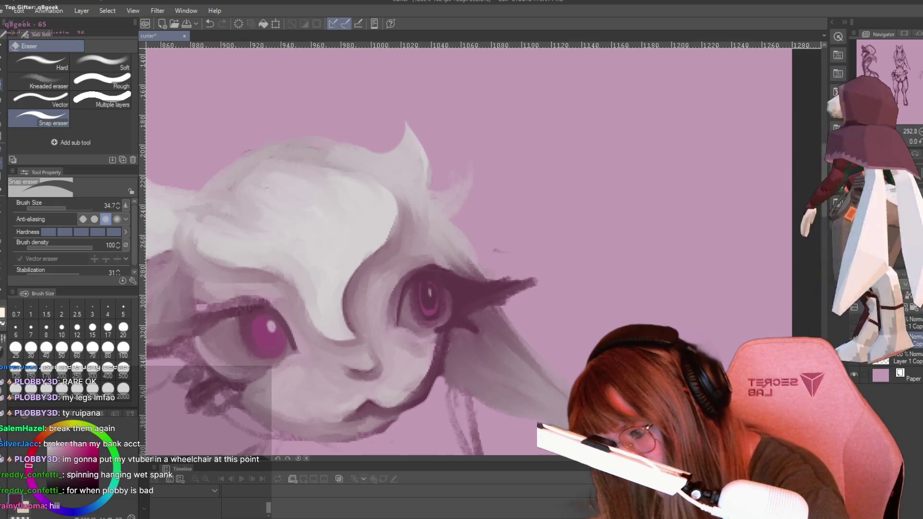
left_click(1, 150)
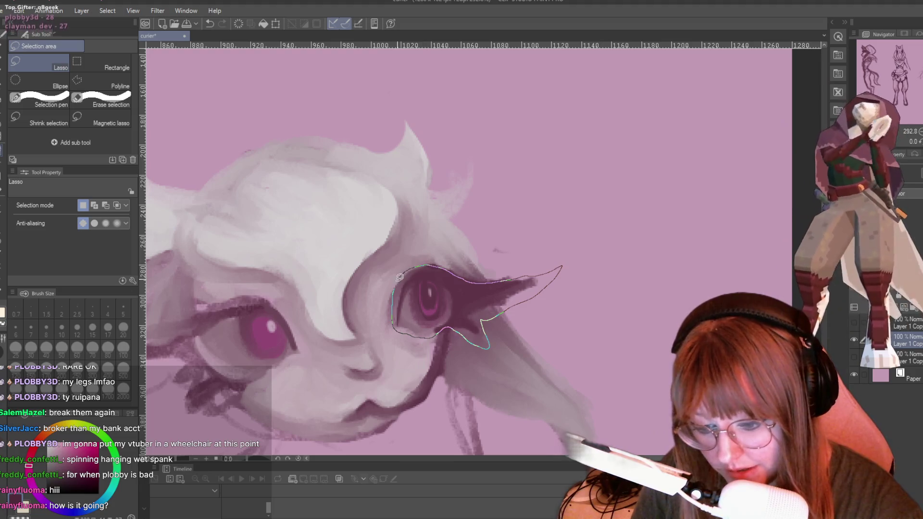
Lasso the right eye and lashes, shift them slightly left with Ctrl+T, and deselect.
left_click_drag(401, 275, 396, 273)
key("ctrl+t")
left_click_drag(441, 292, 430, 289)
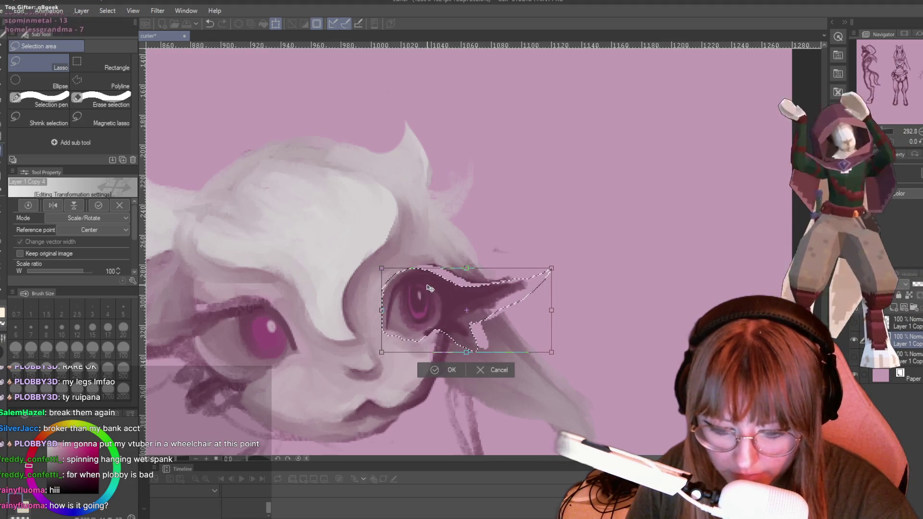
key("Return")
key("ctrl+d")
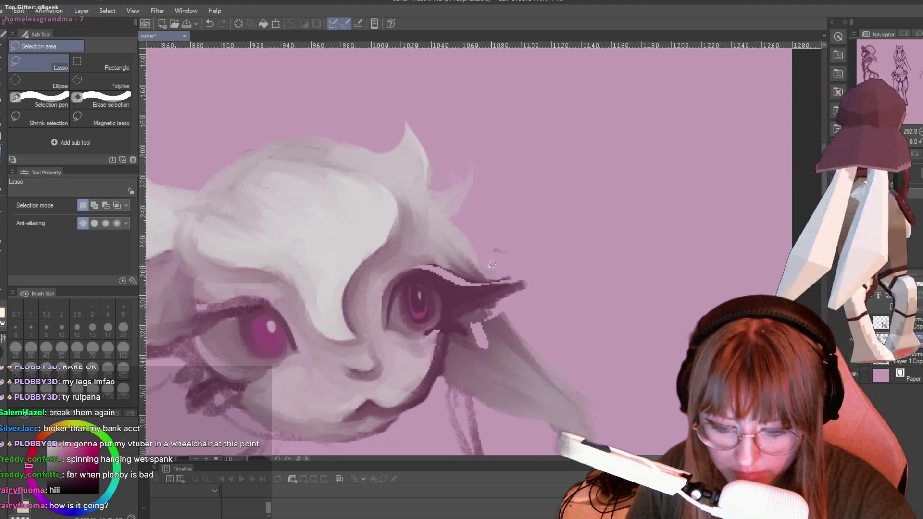
key("p")
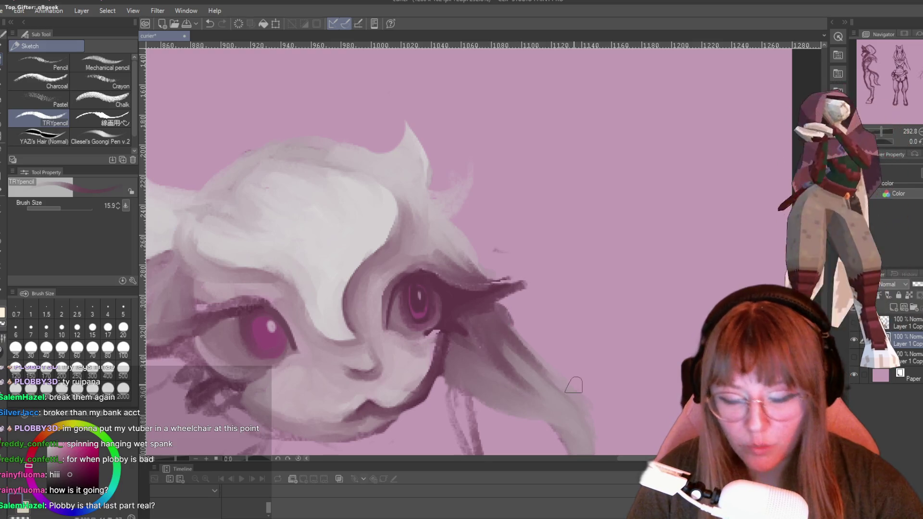
Zoom out to the horse-headed sketches, then switch to Blender and orbit to a front view.
scroll(558, 237, "down", 1)
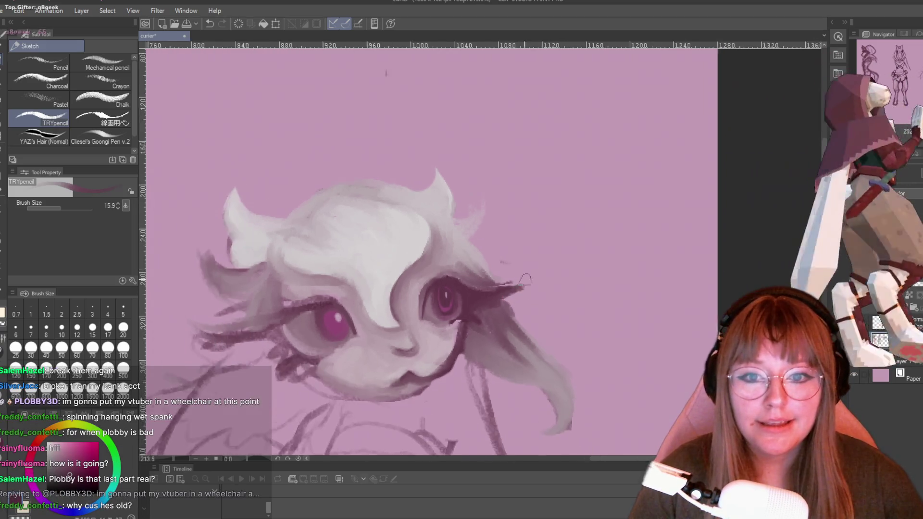
scroll(394, 85, "down", 3)
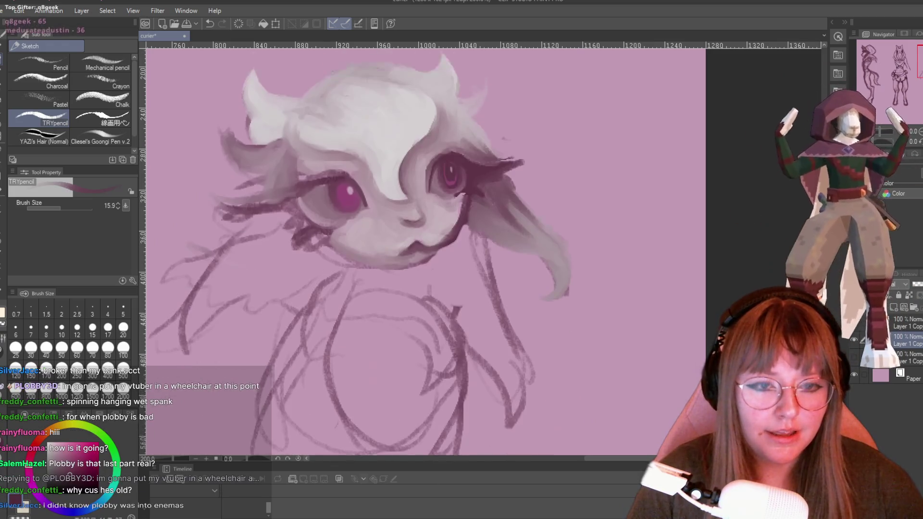
scroll(732, 179, "up", 1)
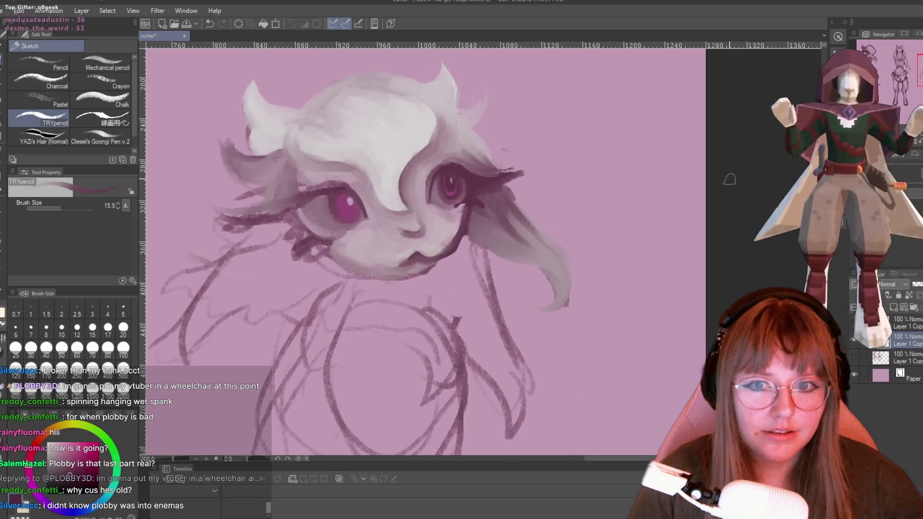
scroll(540, 163, "down", 3)
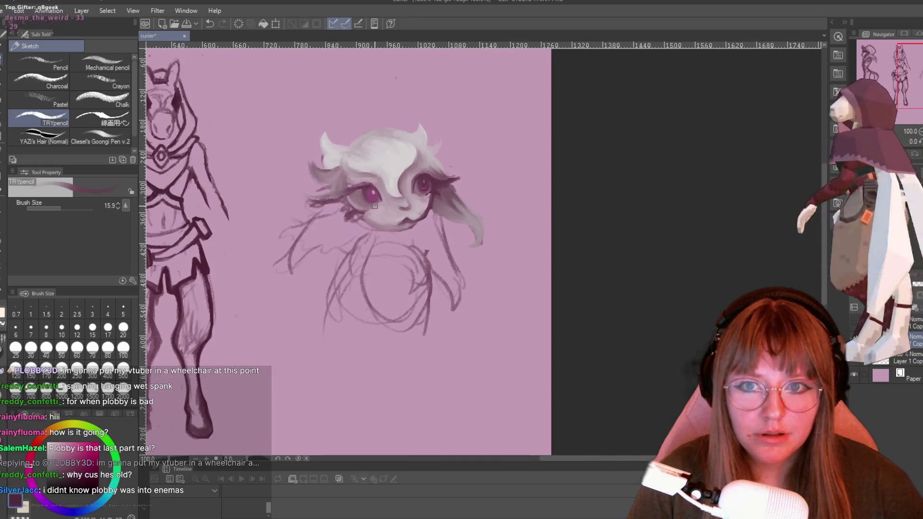
mouse_move(702, 459)
left_mouse_down()
mouse_move(581, 460)
mouse_move(661, 457)
mouse_move(641, 447)
left_mouse_up()
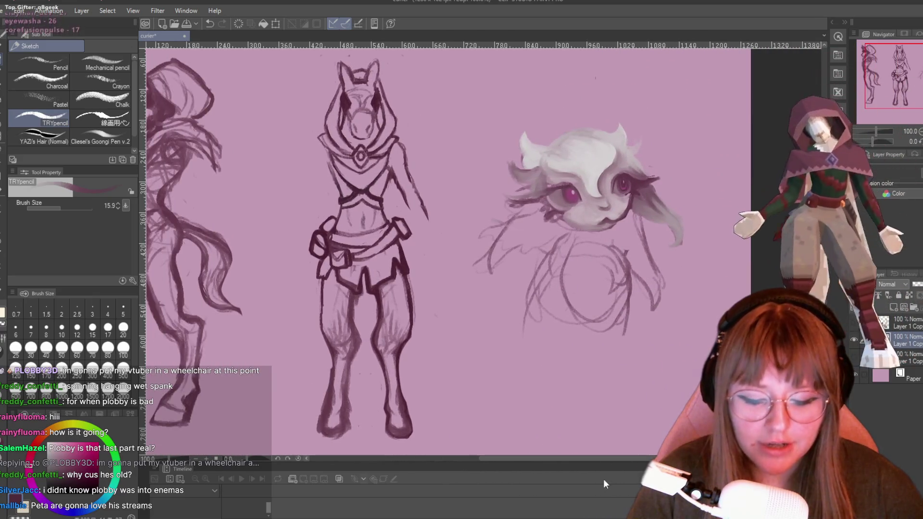
key("alt+Tab")
left_click_drag(456, 336, 478, 204)
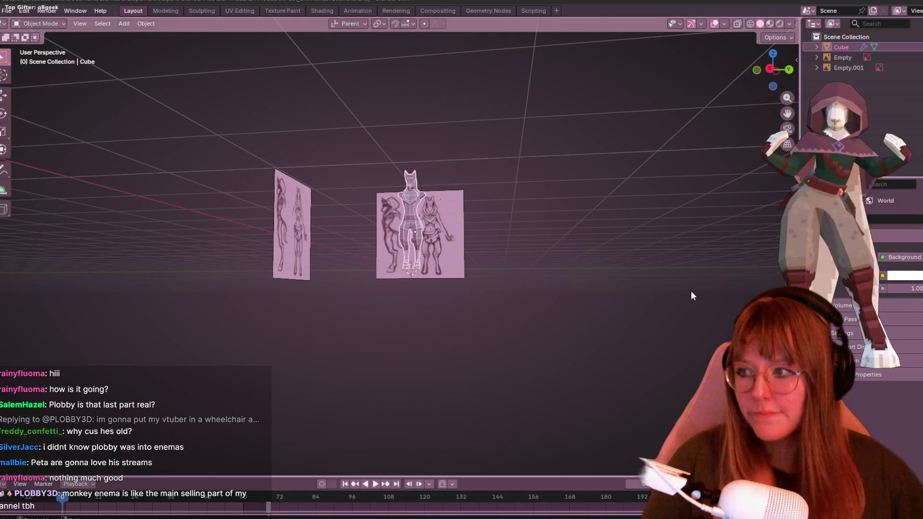
Deselect the Cube in Blender, then pan the Clip Studio canvas to the leftmost figure sketch.
left_click(677, 270)
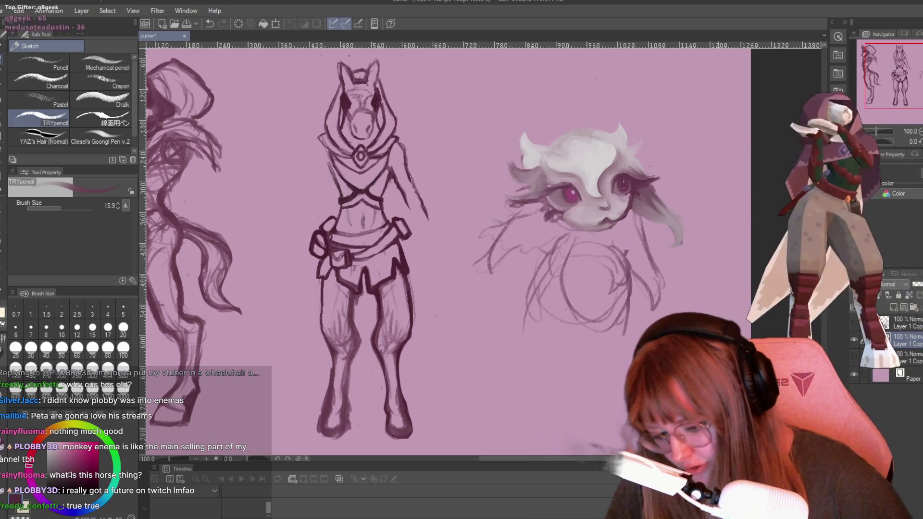
left_click_drag(393, 368, 550, 368)
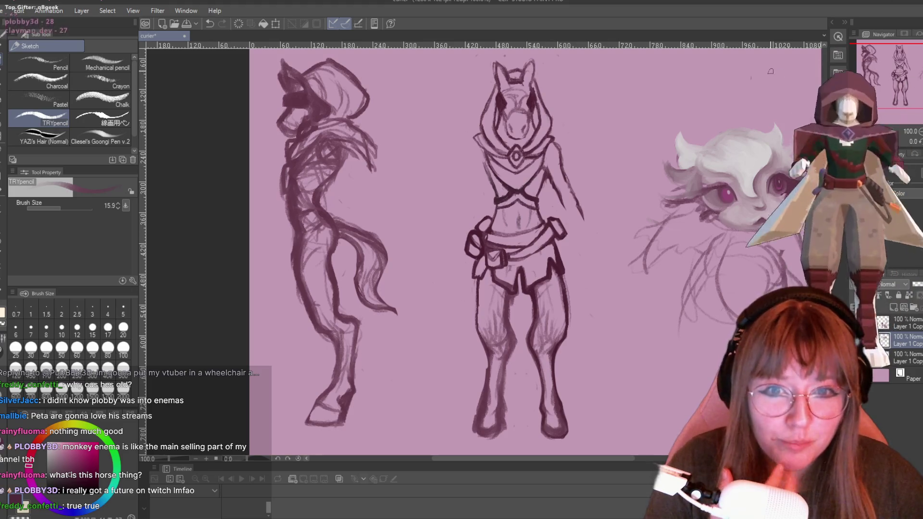
Zoom the canvas out slightly, then Alt+Tab to the Blender reference-plane scene.
scroll(517, 182, "down", 1)
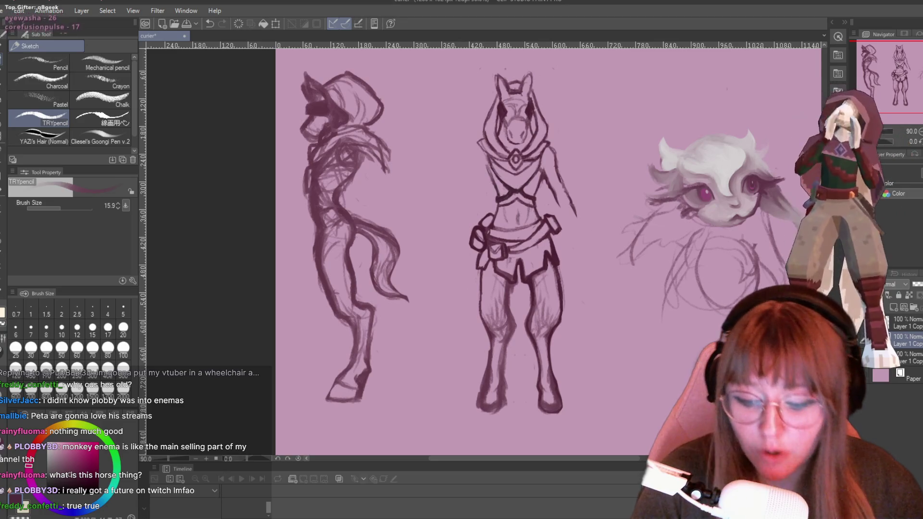
key("alt+Tab")
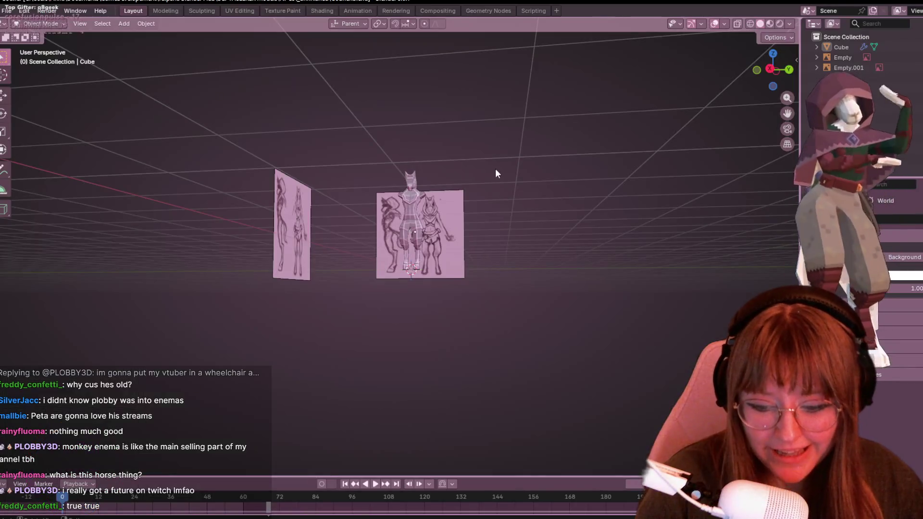
Orbit around and select the horse-like Cube model, then Alt+Tab back to Clip Studio Paint.
scroll(495, 166, "up", 3)
mouse_move(580, 129)
left_mouse_down()
mouse_move(580, 157)
mouse_move(432, 193)
left_mouse_up()
left_click(432, 192)
mouse_move(323, 165)
left_mouse_down()
mouse_move(359, 152)
mouse_move(451, 293)
left_mouse_up()
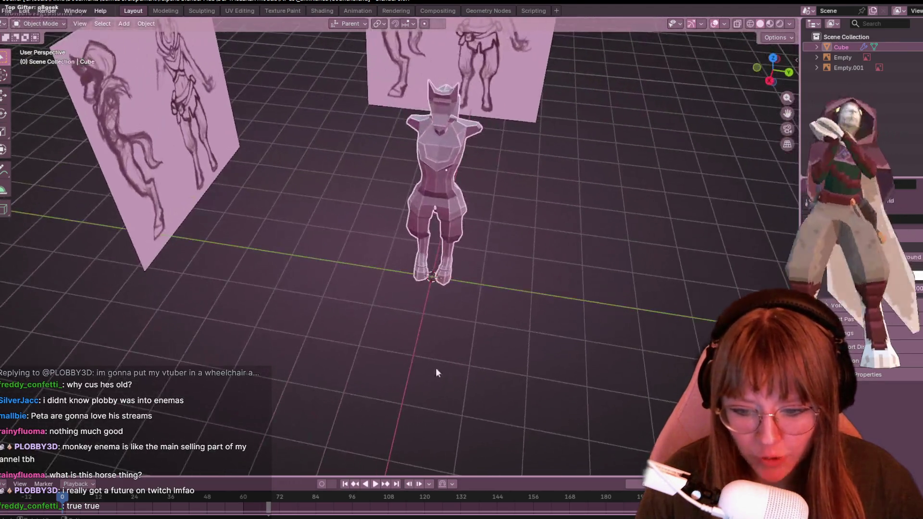
key("alt+Tab")
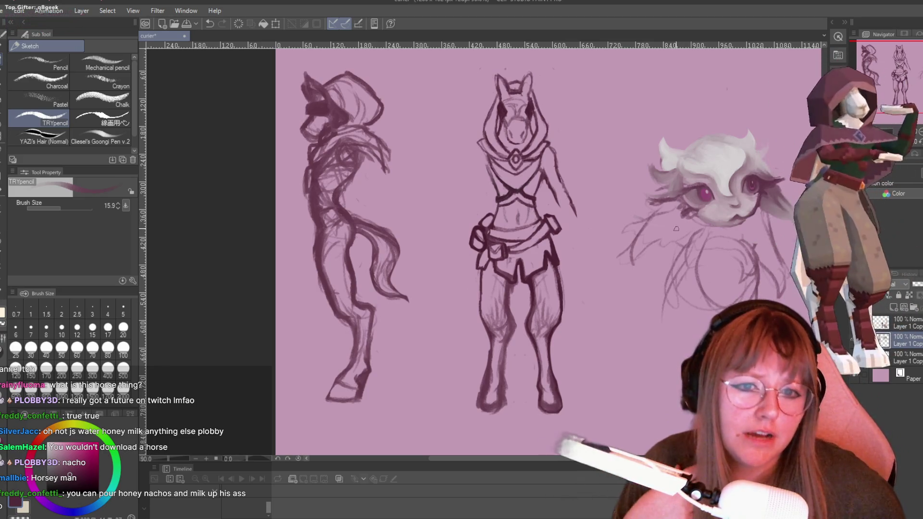
scroll(709, 229, "right", 2)
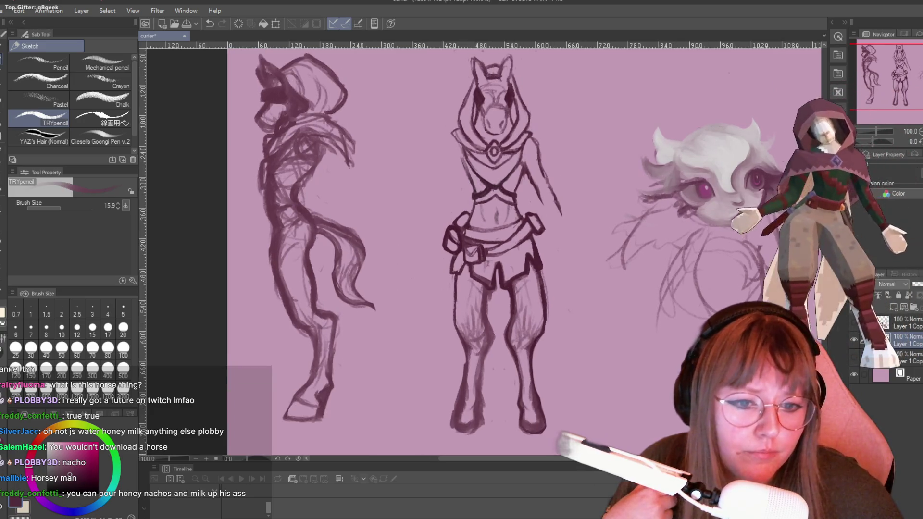
scroll(710, 230, "up", 1)
scroll(524, 148, "right", 2)
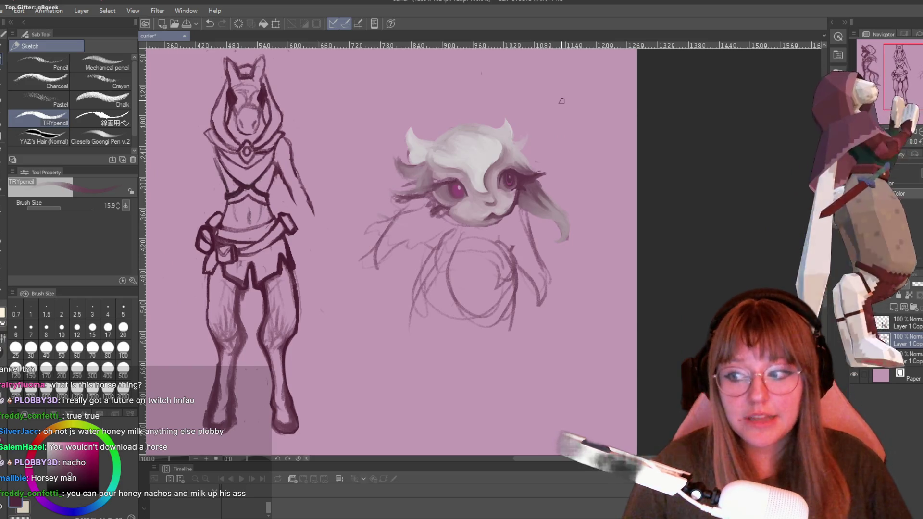
scroll(517, 173, "left", 1)
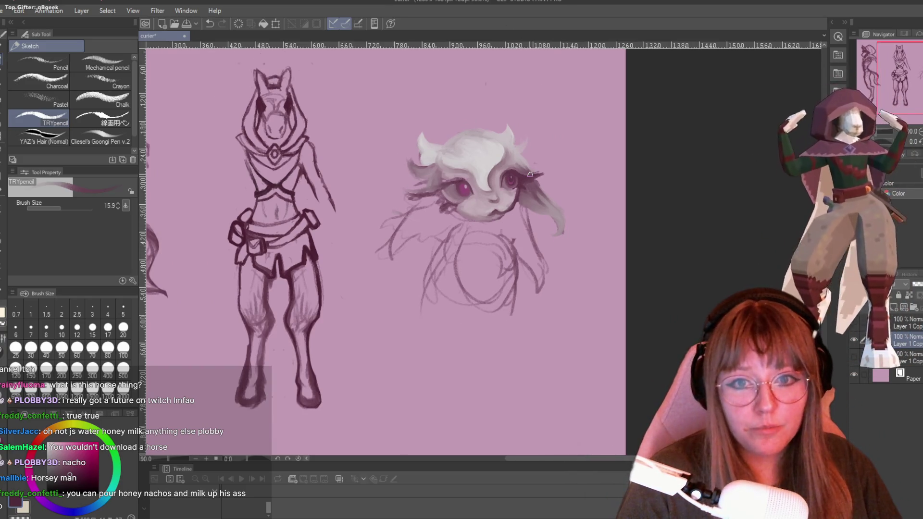
scroll(566, 150, "down", 1)
scroll(566, 150, "up", 1)
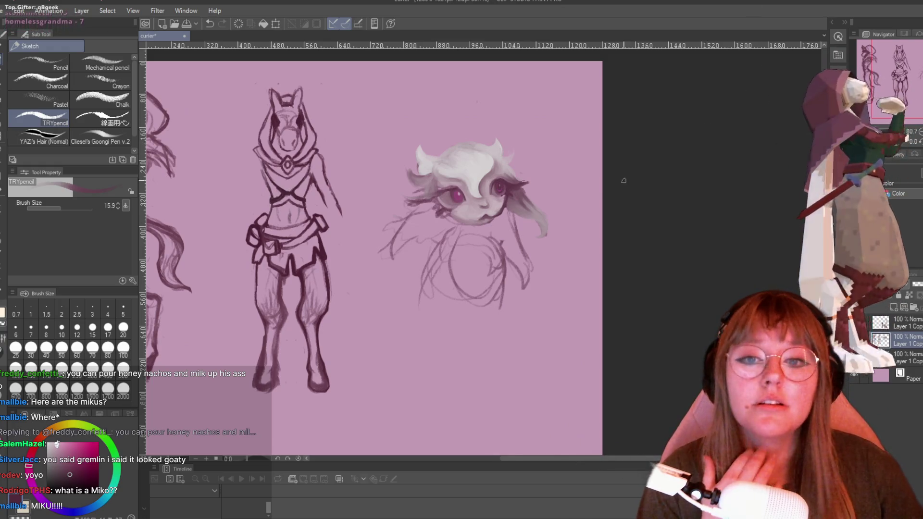
Zoom into the face and load the G-pen with the eyedropped pale hair colour.
scroll(488, 203, "up", 5)
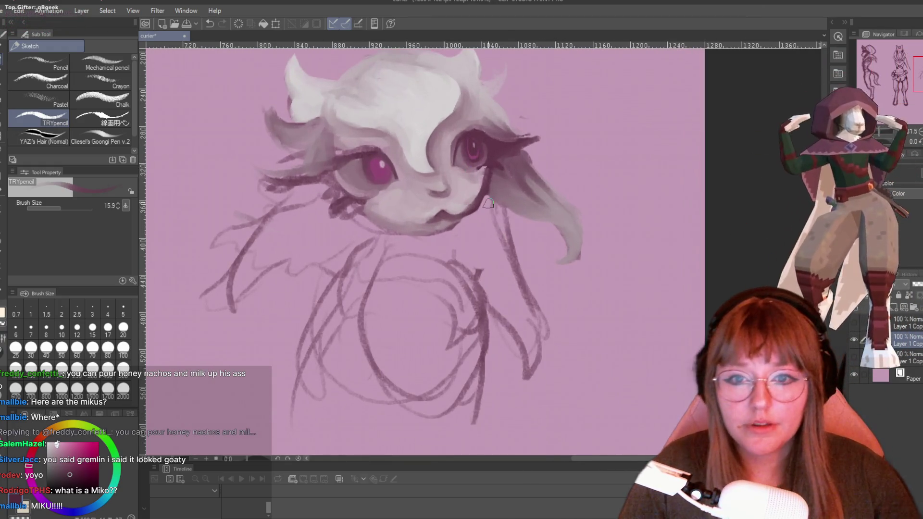
scroll(487, 203, "up", 1)
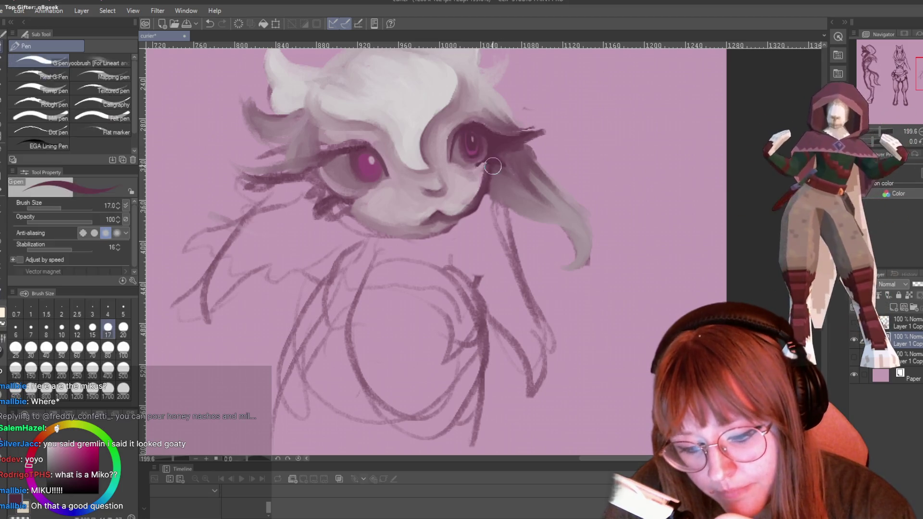
key("p")
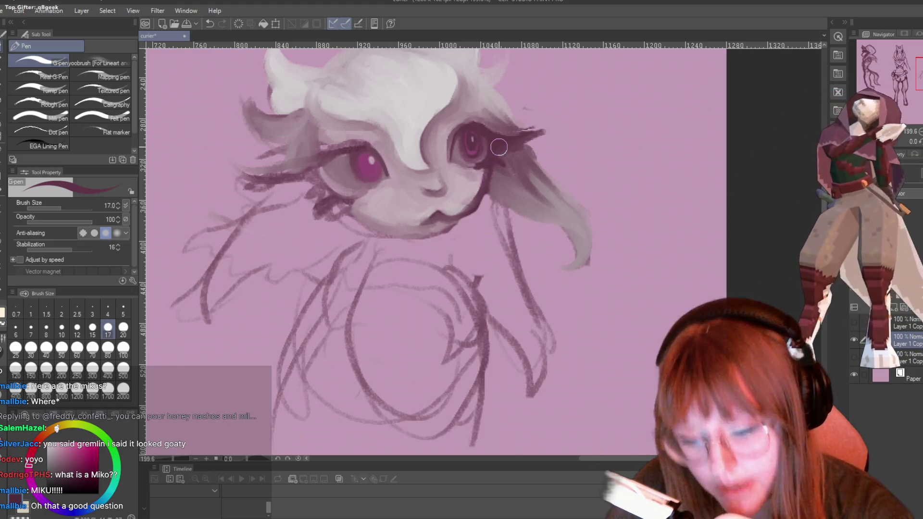
key("e")
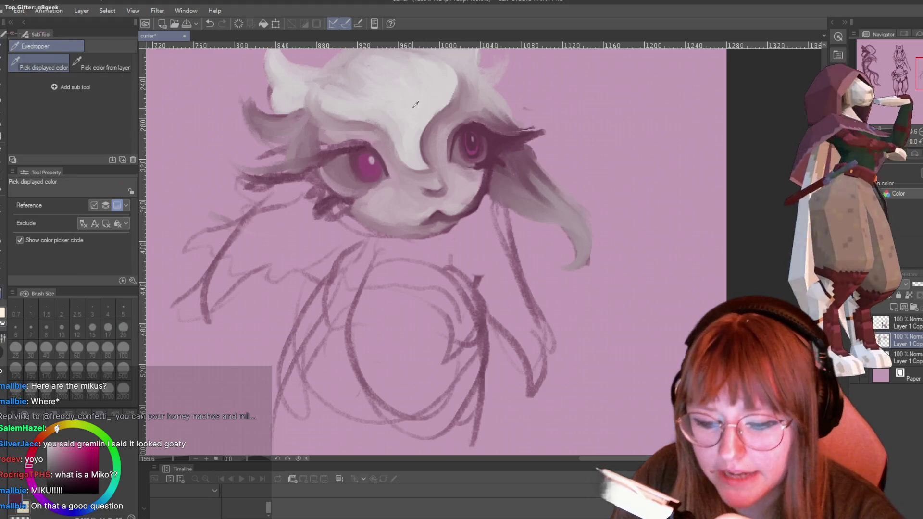
key("p")
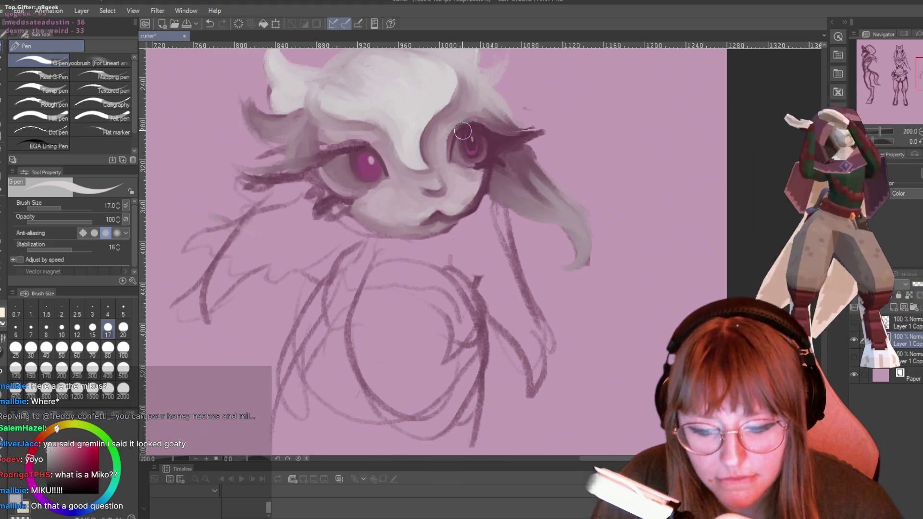
scroll(463, 131, "up", 2)
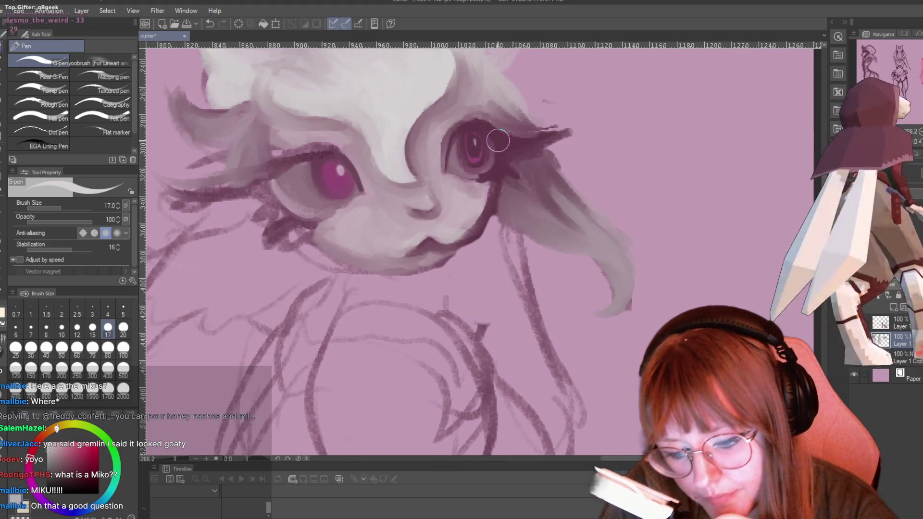
Paint a white pointed G-pen shape over the creature's right eye, then move the Chrome YouTube window up and right over the canvas.
mouse_move(499, 145)
left_mouse_down()
mouse_move(485, 179)
mouse_move(496, 136)
mouse_move(484, 125)
mouse_move(461, 135)
mouse_move(548, 139)
left_mouse_up()
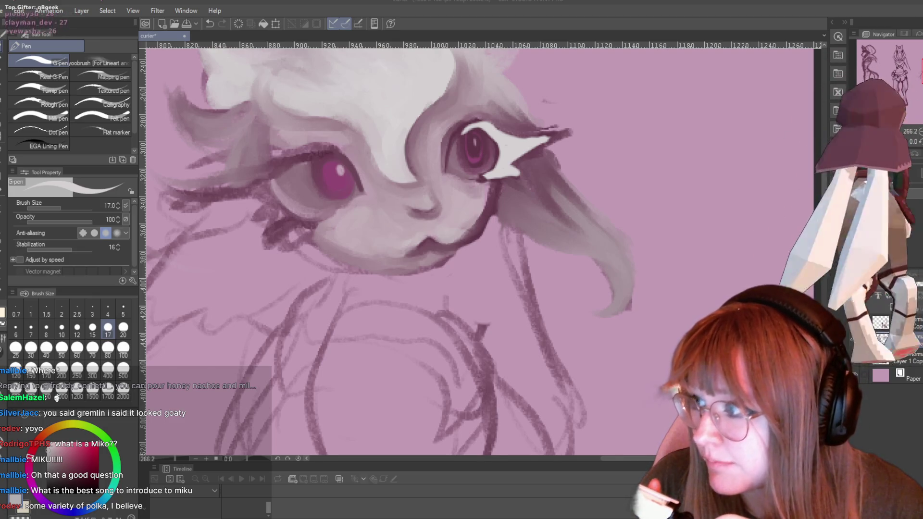
key("alt+Tab")
mouse_move(472, 238)
left_mouse_down()
mouse_move(553, 79)
mouse_move(687, 71)
mouse_move(487, 91)
mouse_move(527, 72)
left_mouse_up()
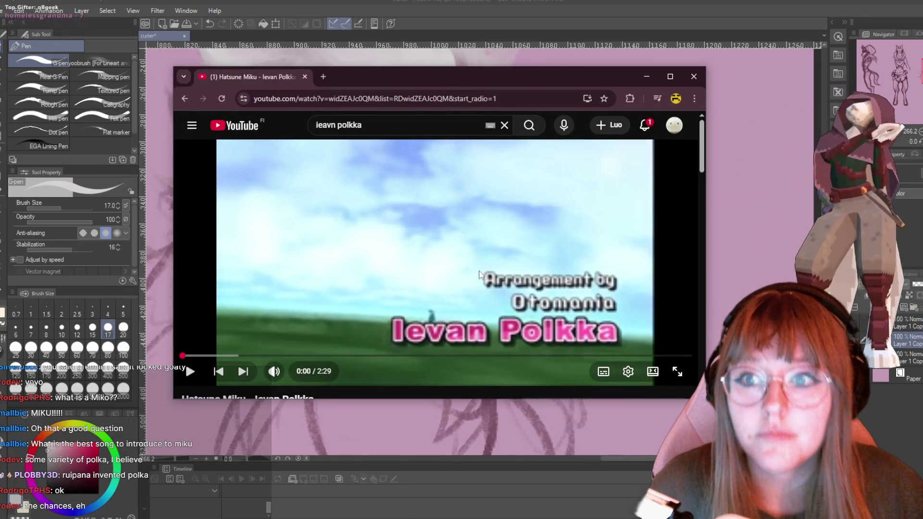
Start the 'Hatsune Miku - Ievan Polkka' video and nudge its Chrome window into position over the canvas.
left_click(479, 274)
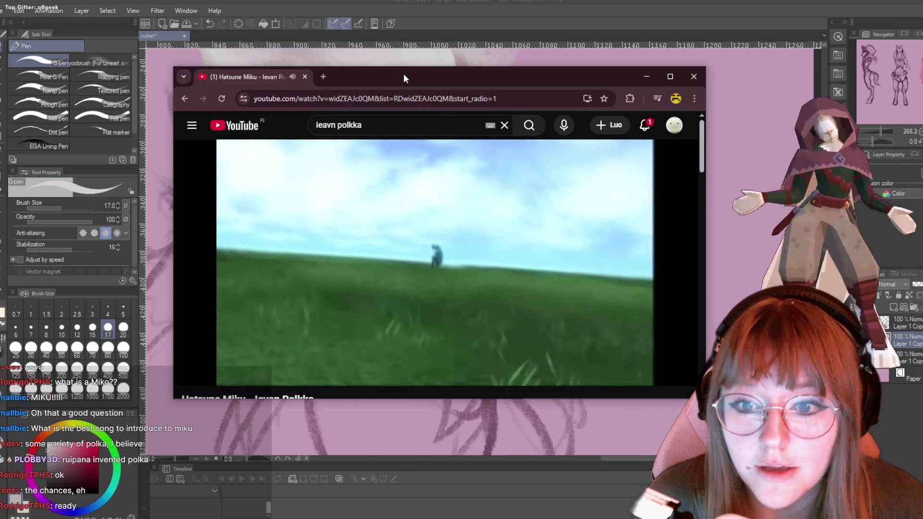
mouse_move(403, 75)
left_mouse_down()
mouse_move(518, 68)
mouse_move(413, 67)
left_mouse_up()
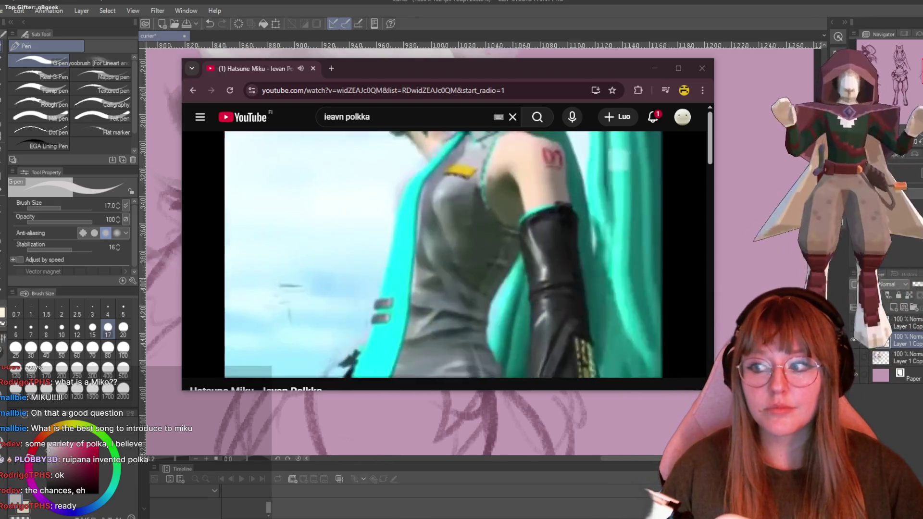
left_click_drag(548, 68, 516, 73)
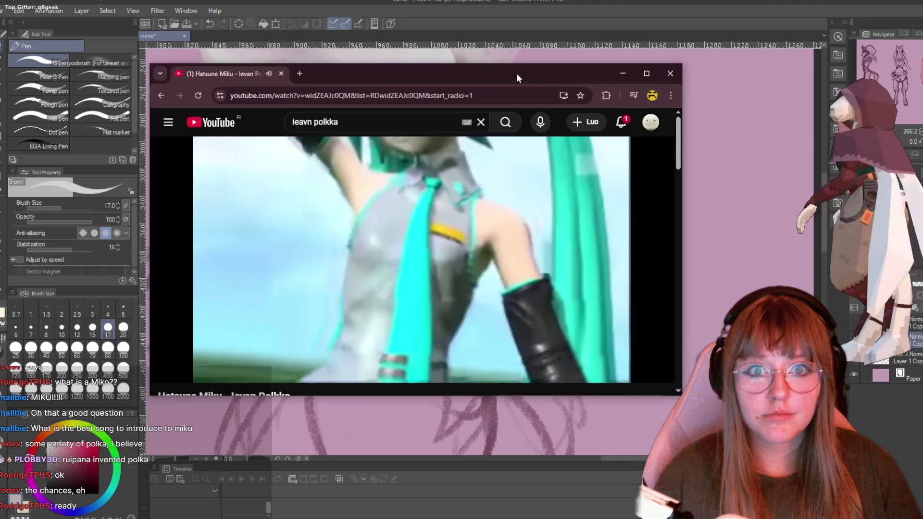
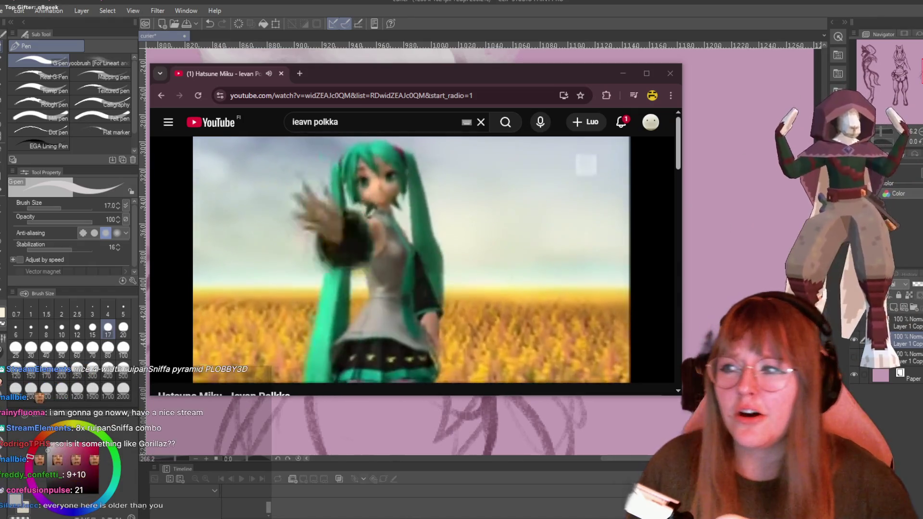
Pause the Hatsune Miku video on YouTube and switch back to Clip Studio Paint.
mouse_move(600, 244)
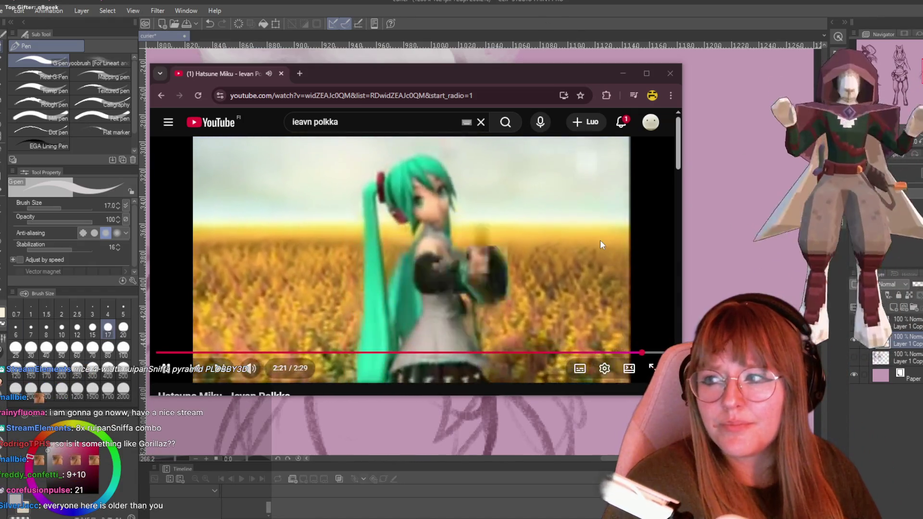
mouse_move(423, 517)
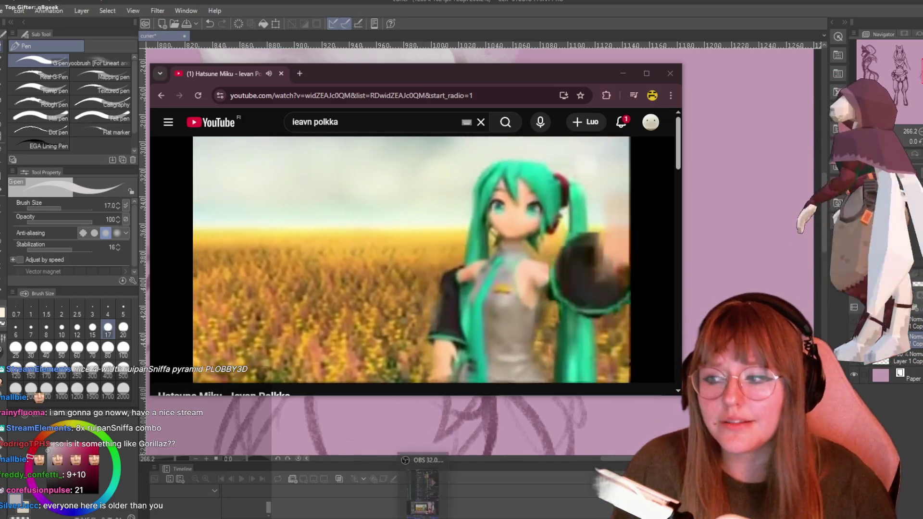
mouse_move(482, 261)
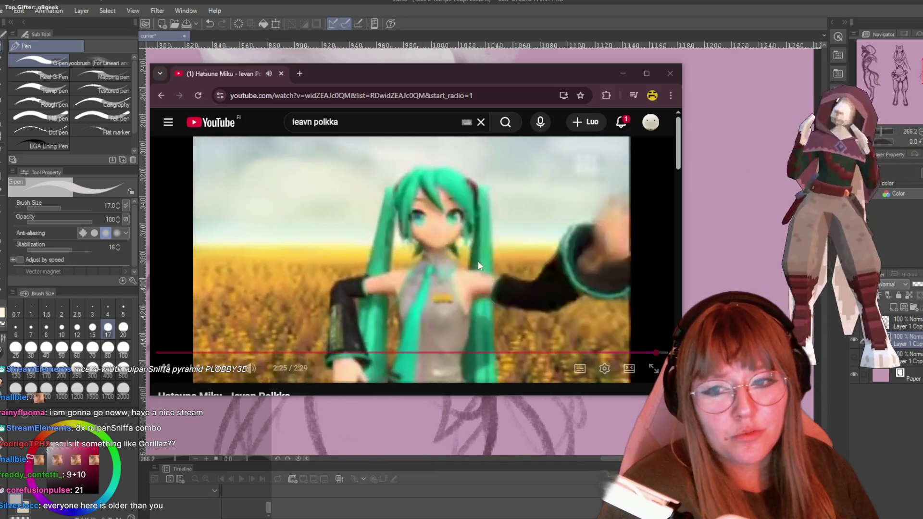
left_click(394, 154)
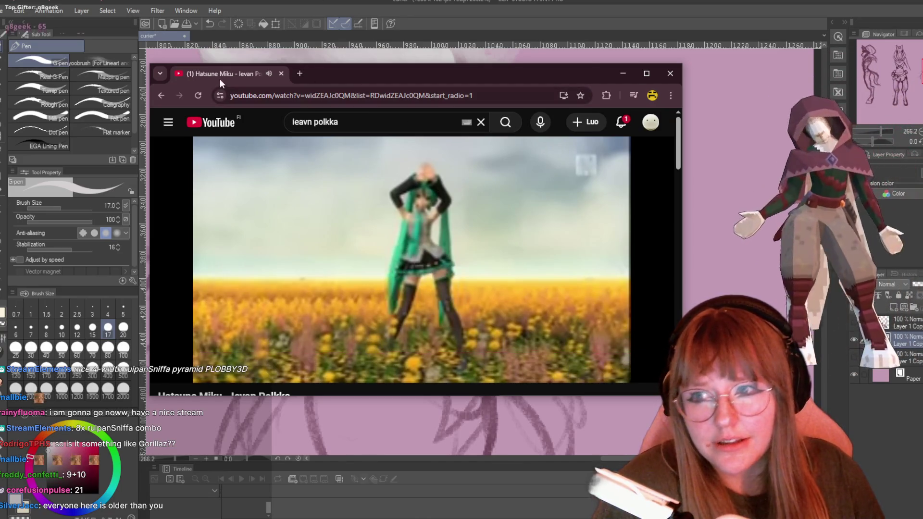
key("alt+Tab")
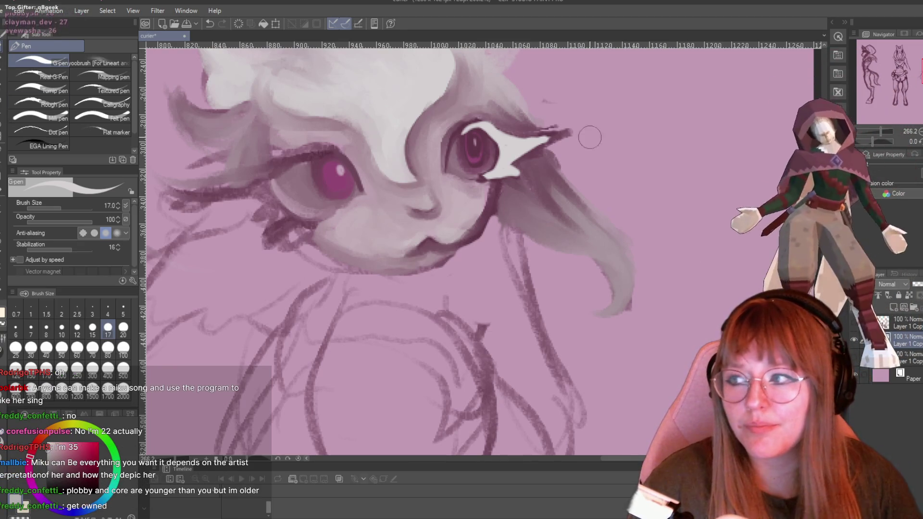
Zoom in on the face, pick the TRYpencil brush, and sample a colour from the creature's eye.
scroll(586, 132, "up", 2)
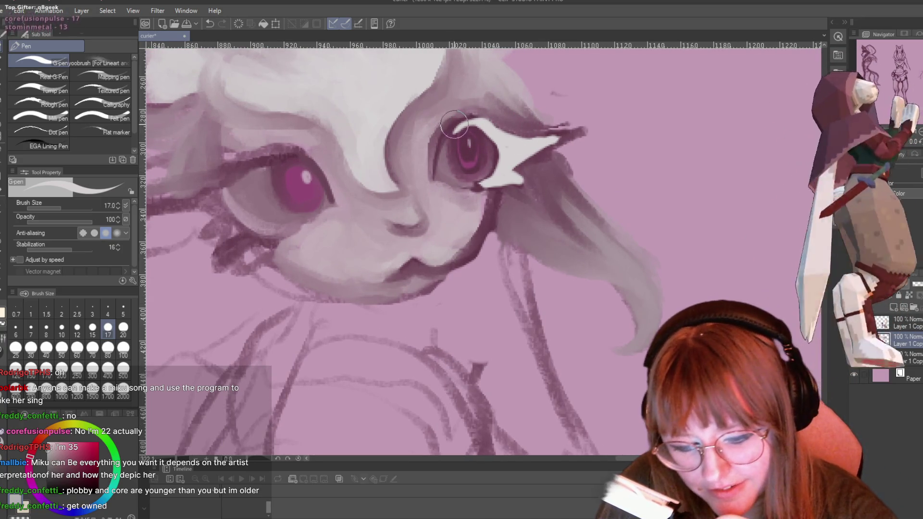
key("p")
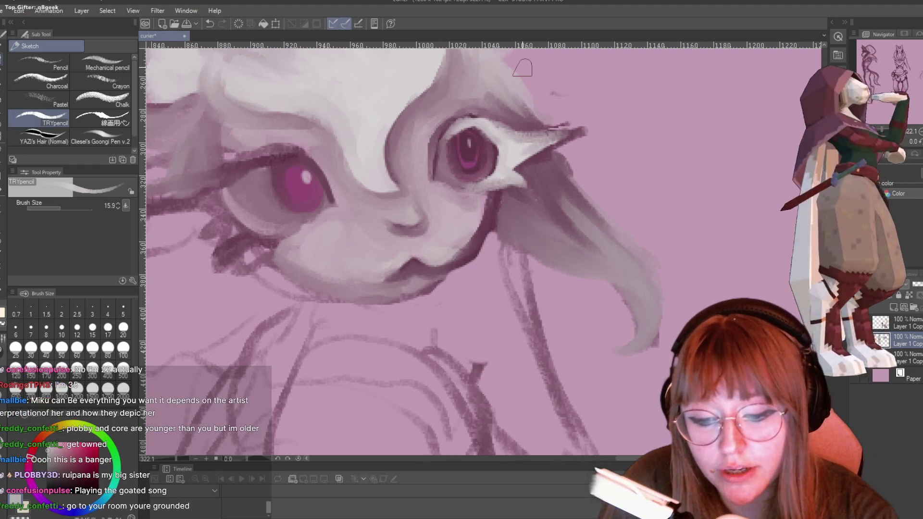
left_click(498, 145, "alt")
With the G-pen, paint a dark stroke over the upper eyelid and right edge of the iris.
key("p")
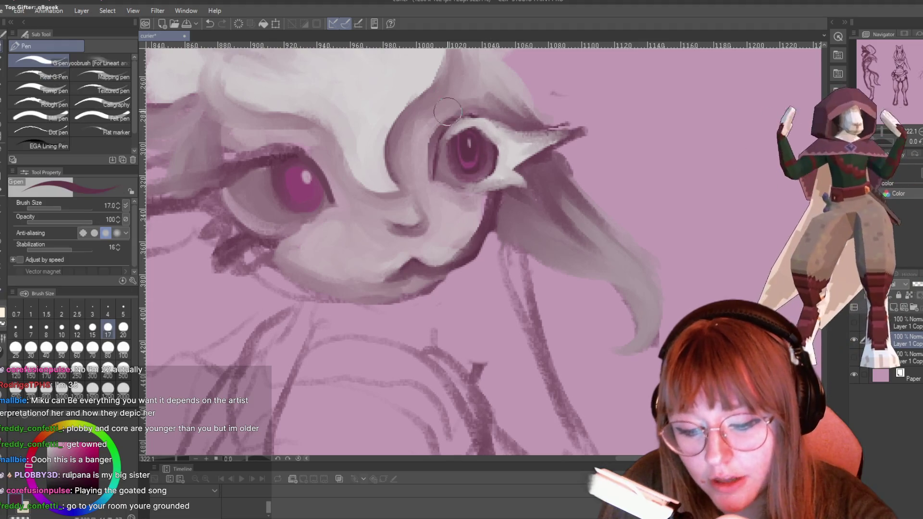
mouse_move(436, 171)
left_mouse_down()
mouse_move(447, 136)
mouse_move(469, 124)
mouse_move(494, 154)
mouse_move(473, 129)
mouse_move(449, 137)
mouse_move(435, 164)
mouse_move(447, 141)
mouse_move(476, 131)
left_mouse_up()
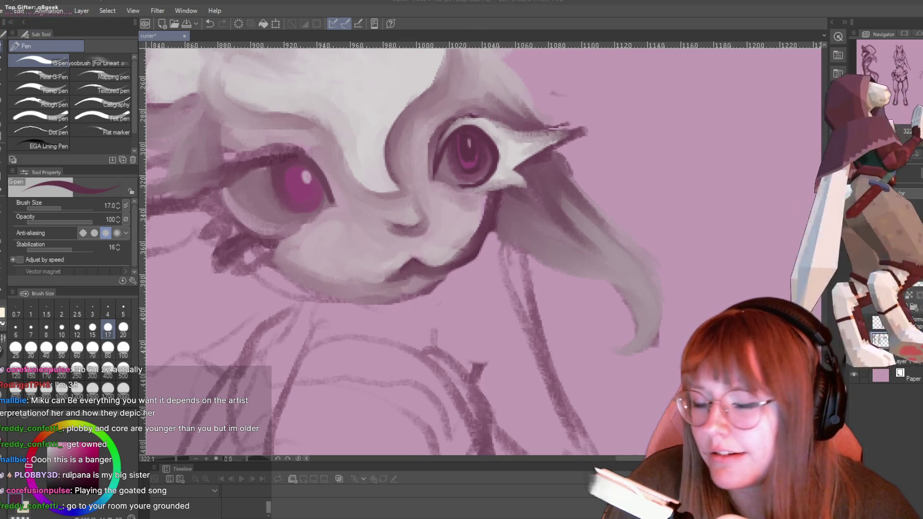
scroll(601, 97, "down", 10)
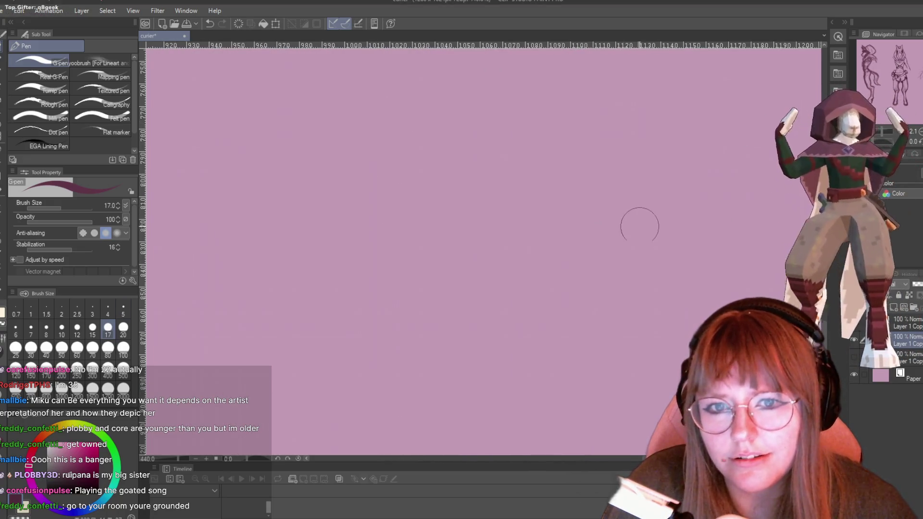
scroll(639, 221, "down", 5)
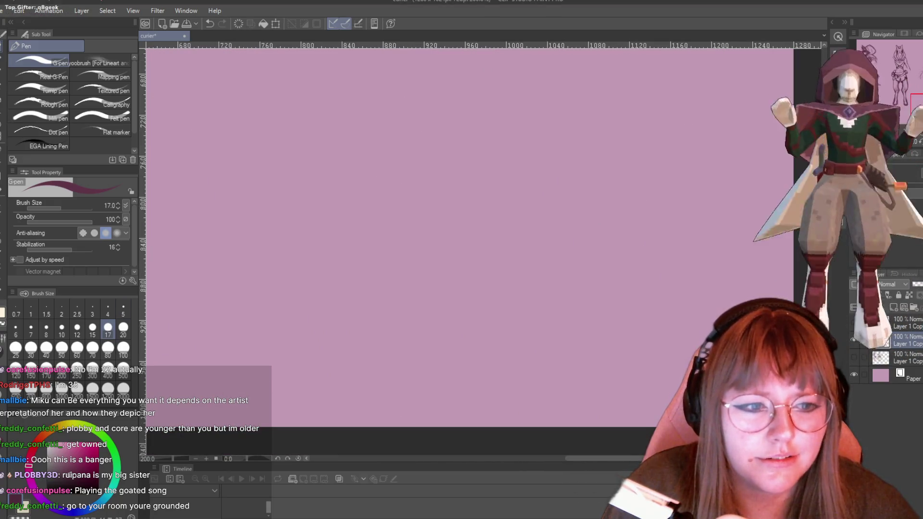
scroll(466, 250, "up", 10)
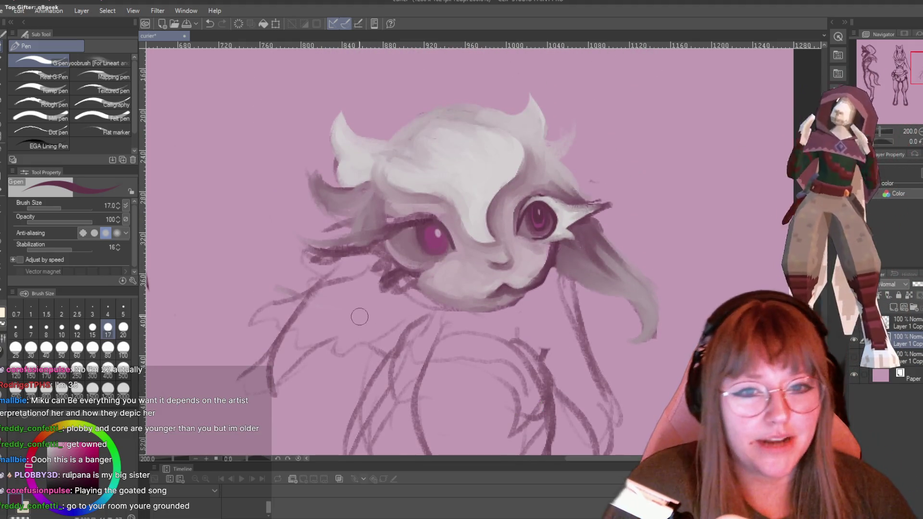
scroll(539, 233, "up", 4)
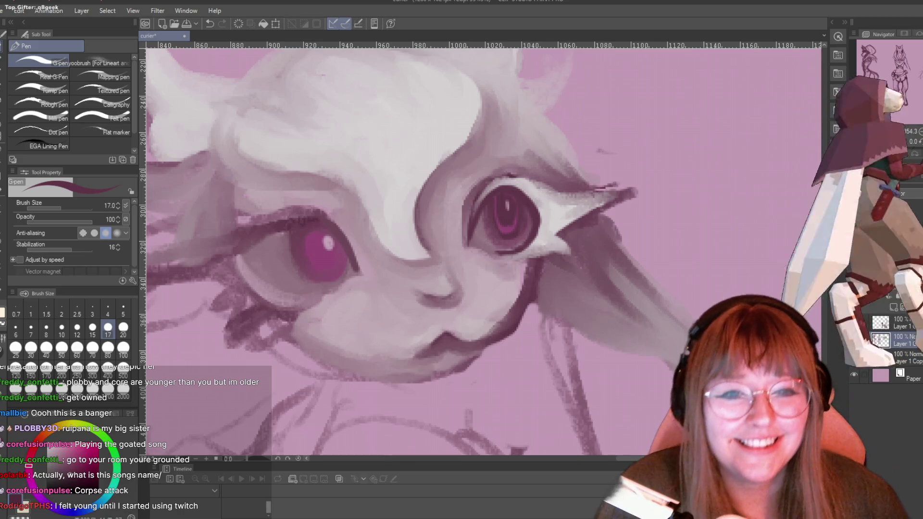
Extend the dark lash line and lower-lid outline toward the outer corner, and darken the inner corner.
scroll(530, 204, "up", 1)
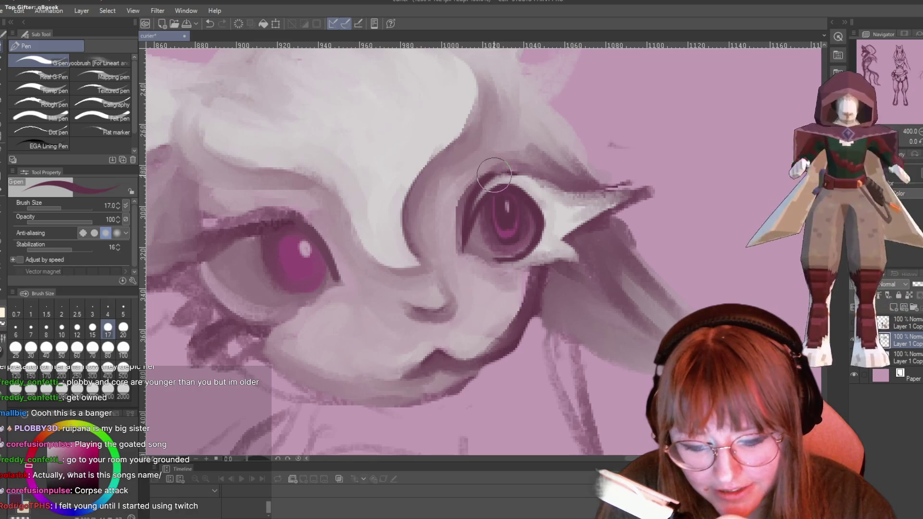
left_click_drag(528, 181, 649, 191)
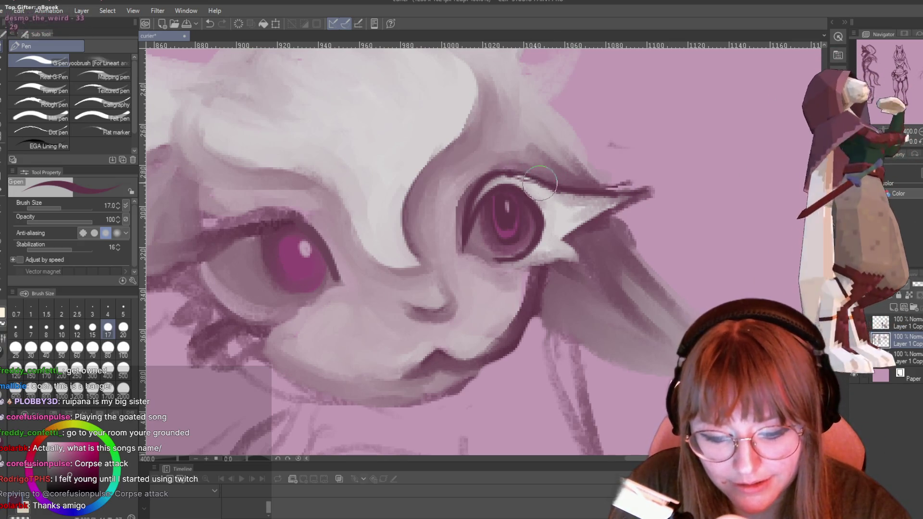
mouse_move(491, 260)
left_mouse_down()
mouse_move(503, 268)
mouse_move(495, 257)
mouse_move(566, 262)
mouse_move(582, 223)
mouse_move(560, 240)
mouse_move(611, 202)
left_mouse_up()
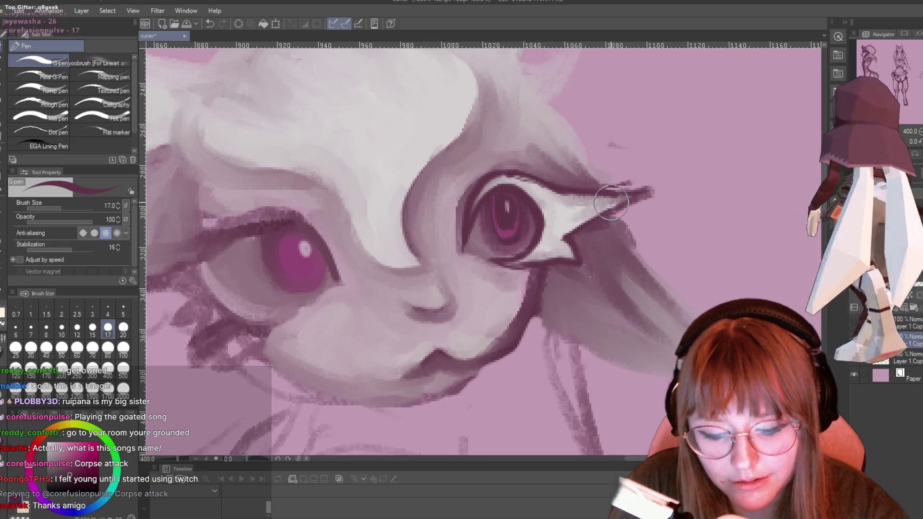
mouse_move(465, 245)
left_mouse_down()
mouse_move(478, 226)
mouse_move(468, 252)
mouse_move(502, 265)
mouse_move(469, 226)
left_mouse_up()
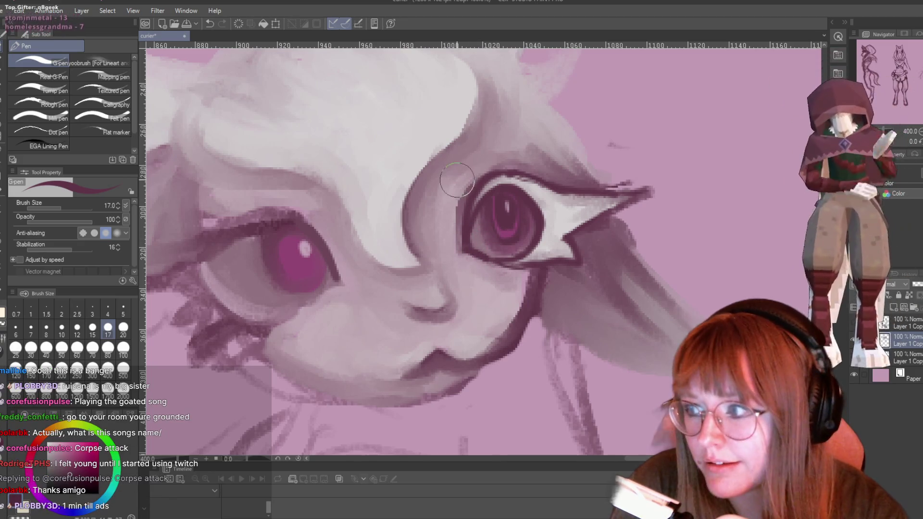
Paint light strokes along both eyelids, widening the white highlight toward the outer corner.
key("p")
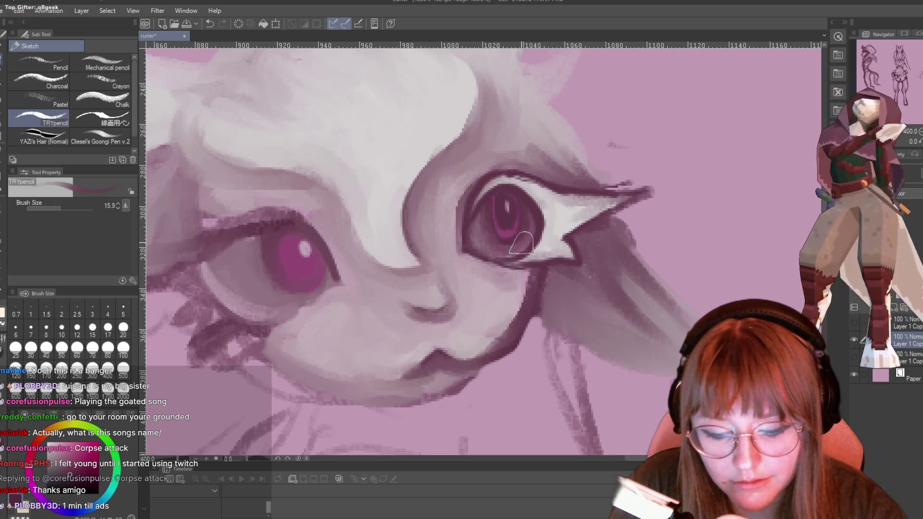
key("p")
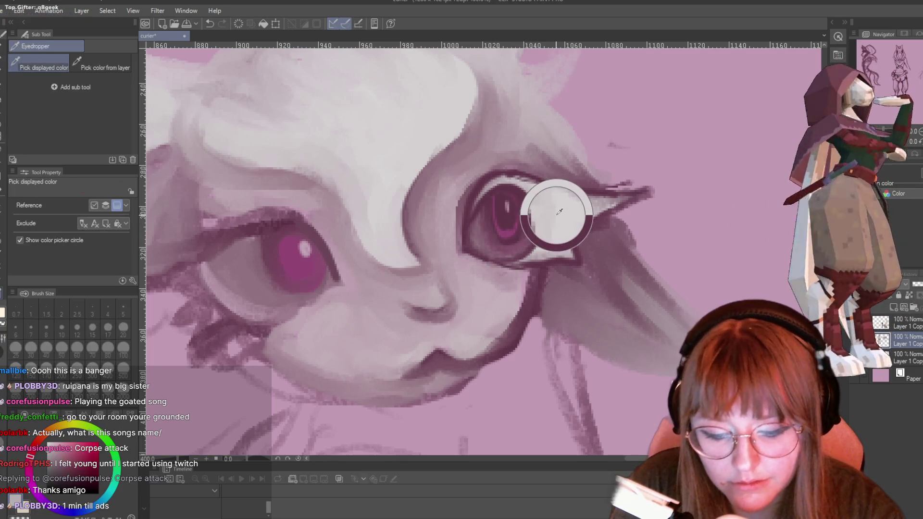
left_click_drag(511, 179, 555, 201)
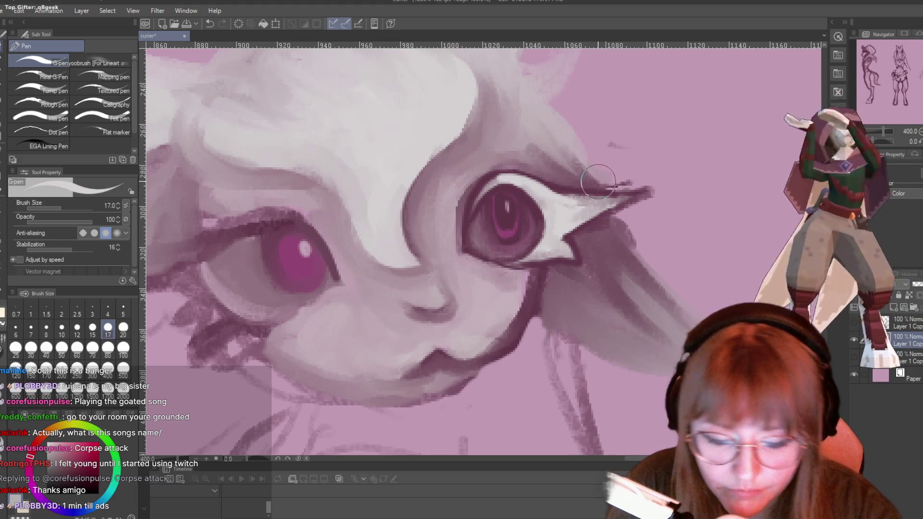
mouse_move(599, 181)
left_mouse_down()
mouse_move(558, 197)
mouse_move(579, 206)
mouse_move(560, 214)
mouse_move(536, 187)
left_mouse_up()
mouse_move(532, 260)
left_mouse_down()
mouse_move(497, 254)
mouse_move(527, 263)
mouse_move(505, 254)
mouse_move(534, 249)
mouse_move(529, 242)
mouse_move(546, 255)
mouse_move(539, 248)
mouse_move(486, 259)
left_mouse_up()
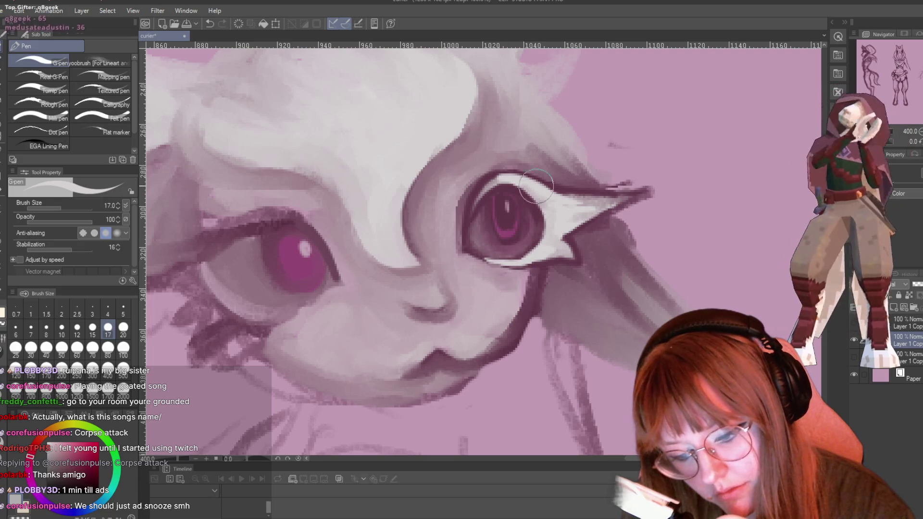
mouse_move(504, 178)
left_mouse_down()
mouse_move(481, 195)
mouse_move(529, 185)
mouse_move(596, 200)
mouse_move(575, 220)
mouse_move(612, 197)
left_mouse_up()
scroll(612, 197, "down", 3)
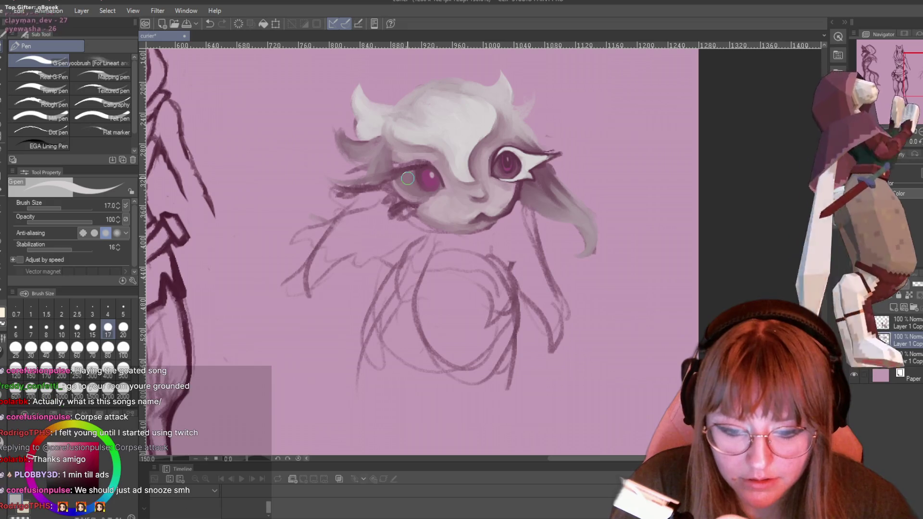
Zoom out to the full page and lasso-select around the creature head sketch.
scroll(407, 178, "down", 2)
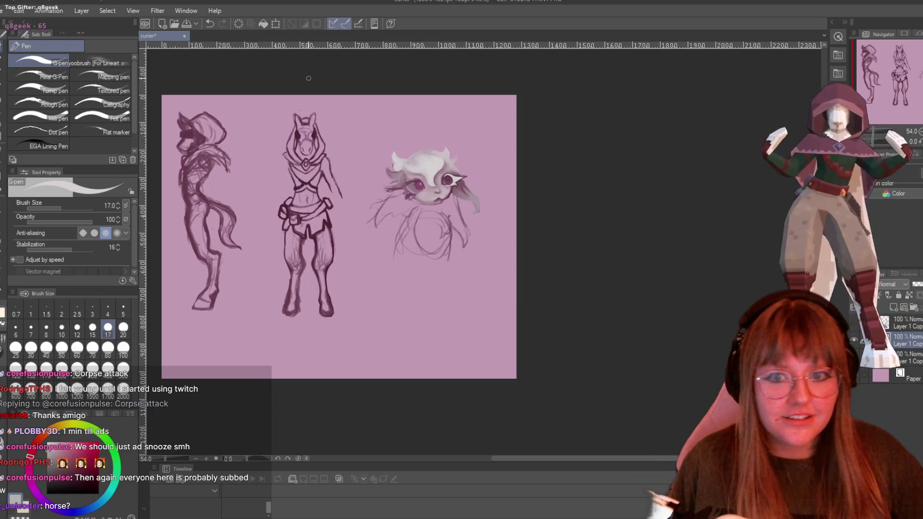
key("m")
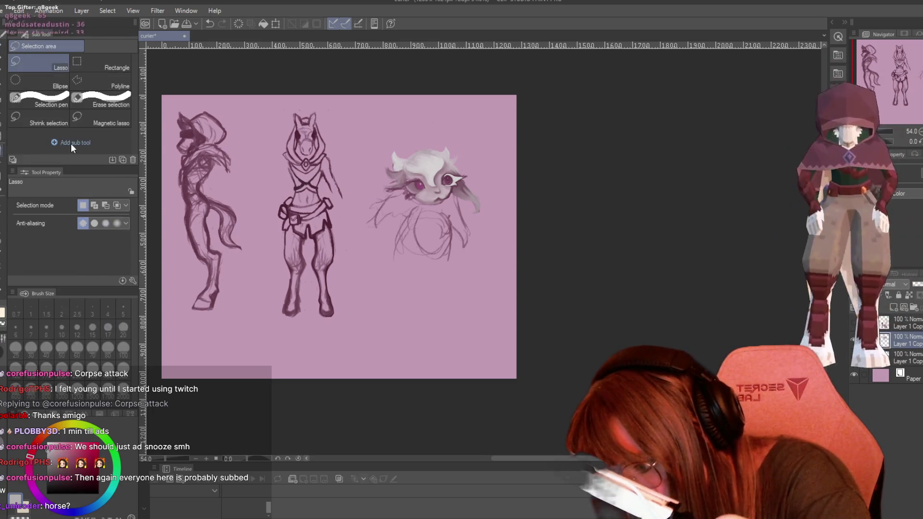
left_click_drag(413, 108, 404, 107)
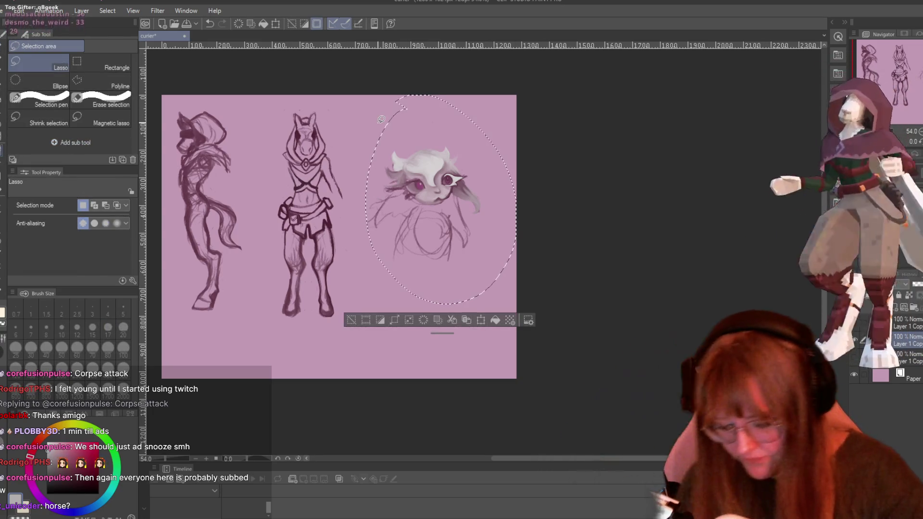